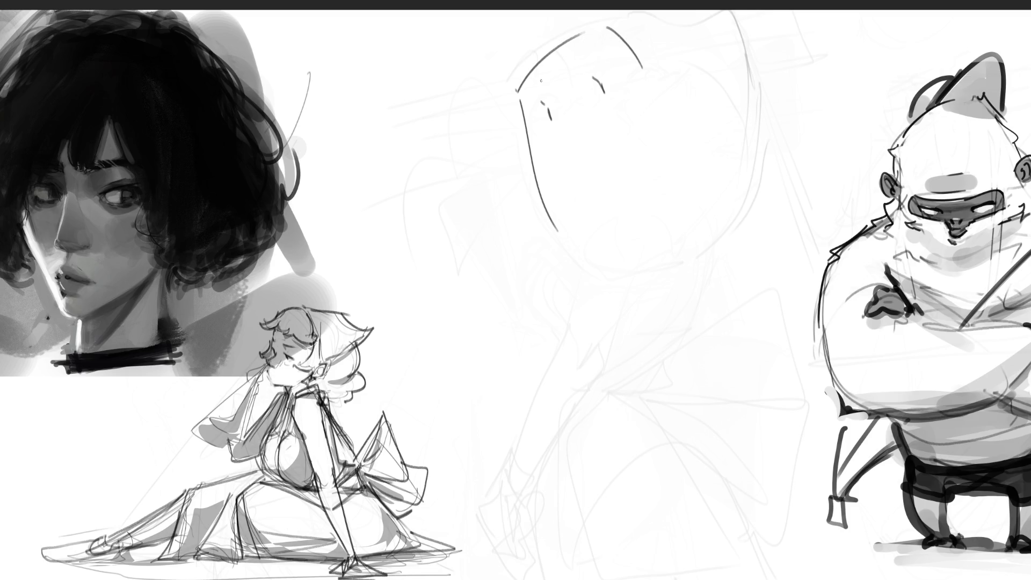
Sketch eye, nose, mouth, jaw, right face side and neck lines on the centre face
drag(577, 42, 573, 52)
mouse_move(565, 118)
mouse_down()
mouse_move(559, 127)
mouse_move(576, 144)
mouse_move(569, 152)
mouse_move(584, 149)
mouse_up()
mouse_move(567, 186)
mouse_down()
mouse_move(610, 168)
mouse_move(584, 192)
mouse_move(597, 198)
mouse_up()
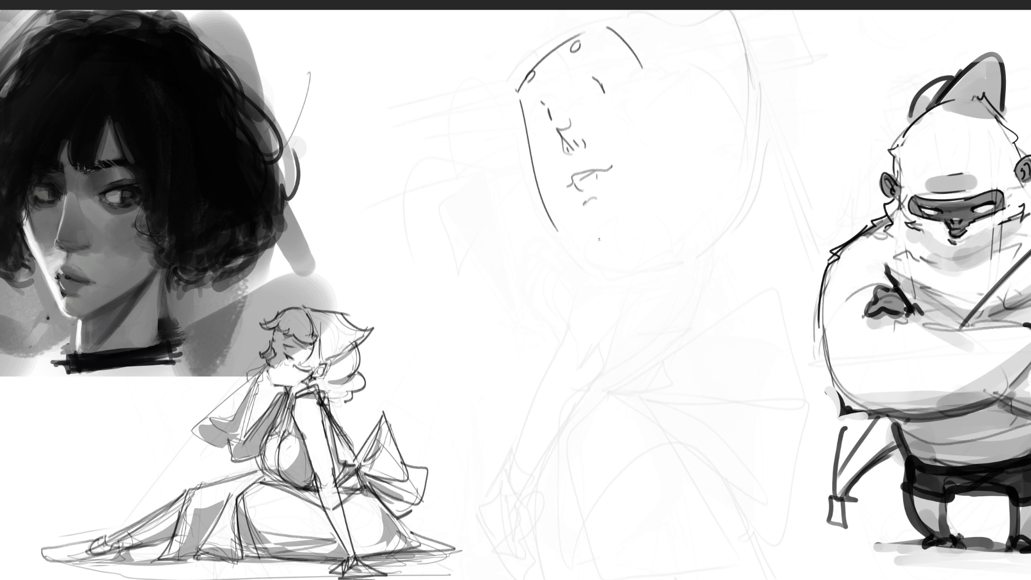
mouse_move(561, 230)
mouse_down()
mouse_move(634, 252)
mouse_move(675, 234)
mouse_up()
drag(681, 104, 692, 216)
mouse_move(622, 260)
mouse_down()
mouse_move(699, 237)
mouse_move(668, 287)
mouse_move(658, 357)
mouse_move(707, 221)
mouse_move(736, 309)
mouse_move(689, 117)
mouse_move(716, 151)
mouse_move(703, 159)
mouse_up()
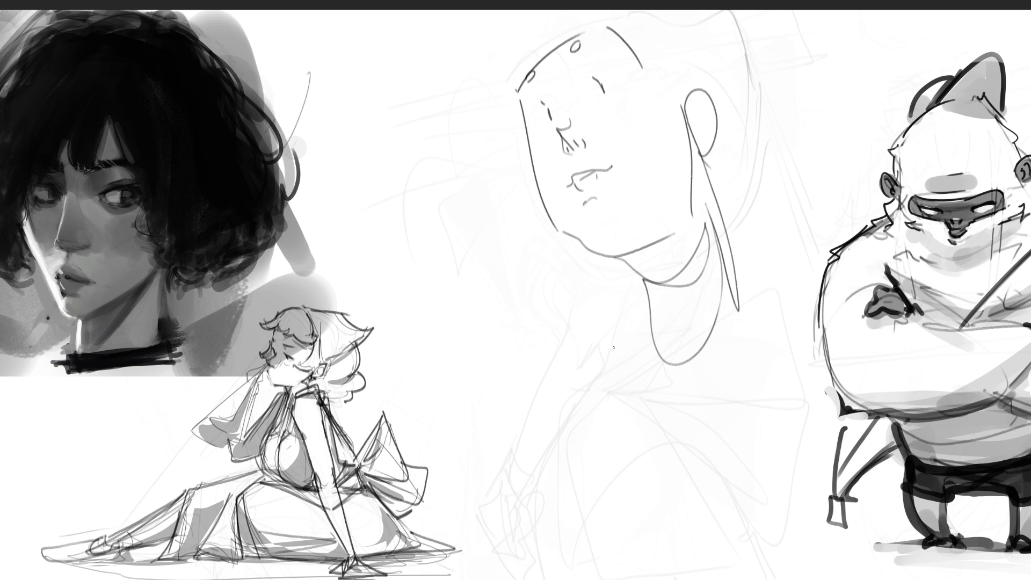
Erase the face and neck lines and the remaining faint marks in the page centre
key(e)
mouse_move(546, 247)
mouse_down()
mouse_move(630, 354)
mouse_move(656, 103)
mouse_move(538, 66)
mouse_up()
drag(546, 378, 547, 287)
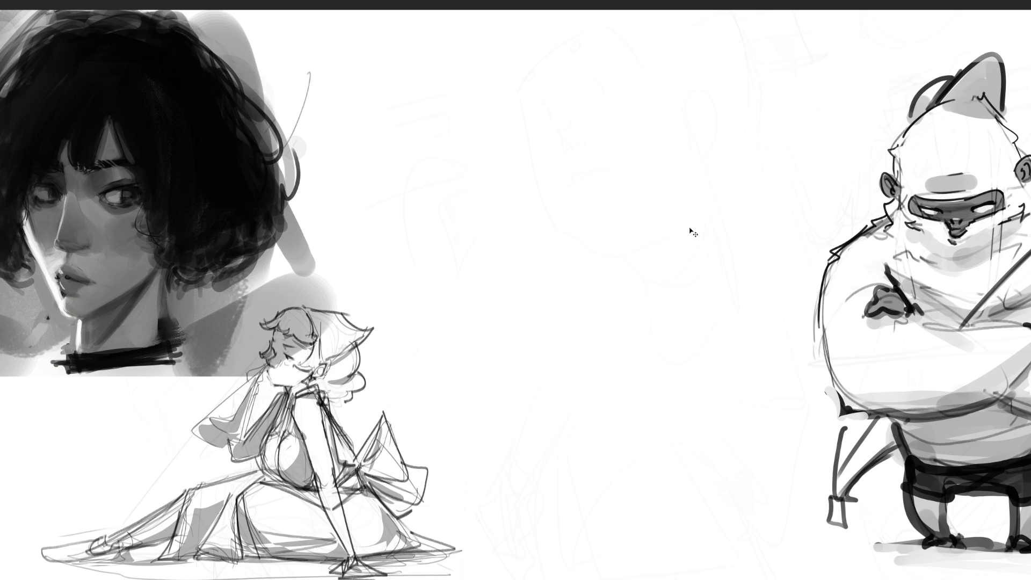
Paste the reference link list and commit it in the page's top-right corner
key(ctrl+v)
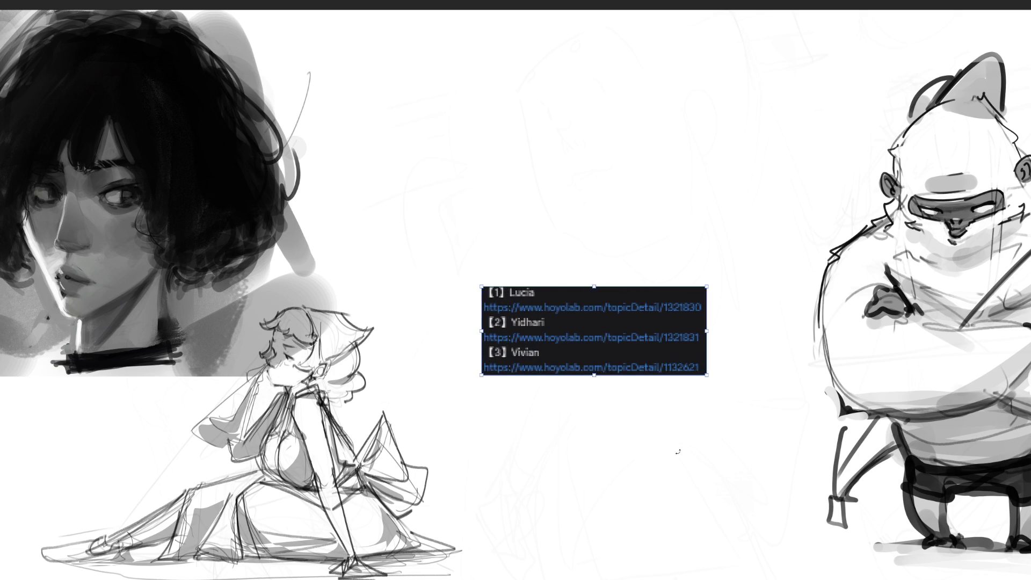
mouse_move(607, 363)
mouse_down()
mouse_move(867, 102)
mouse_move(924, 95)
mouse_up()
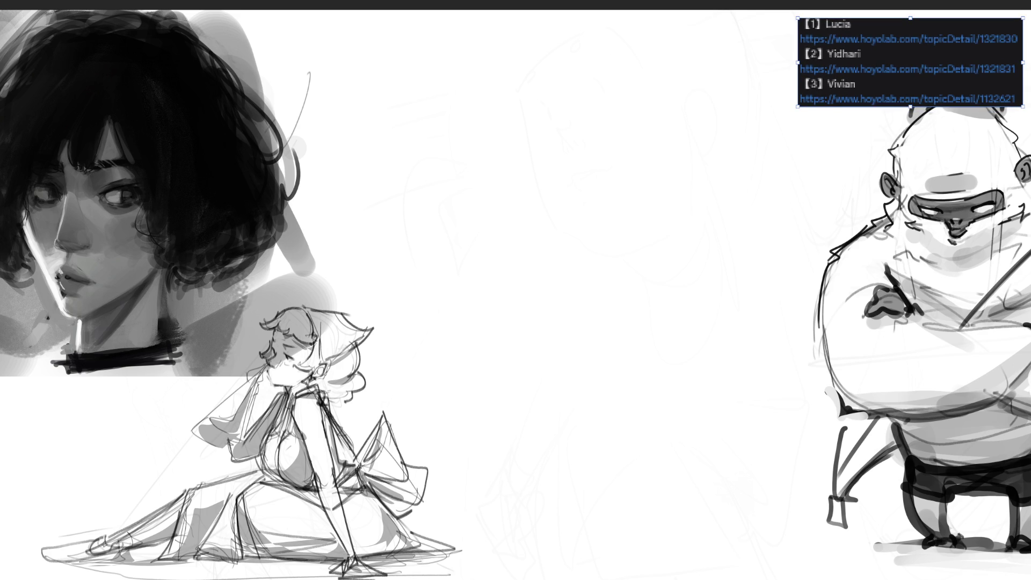
key(Return)
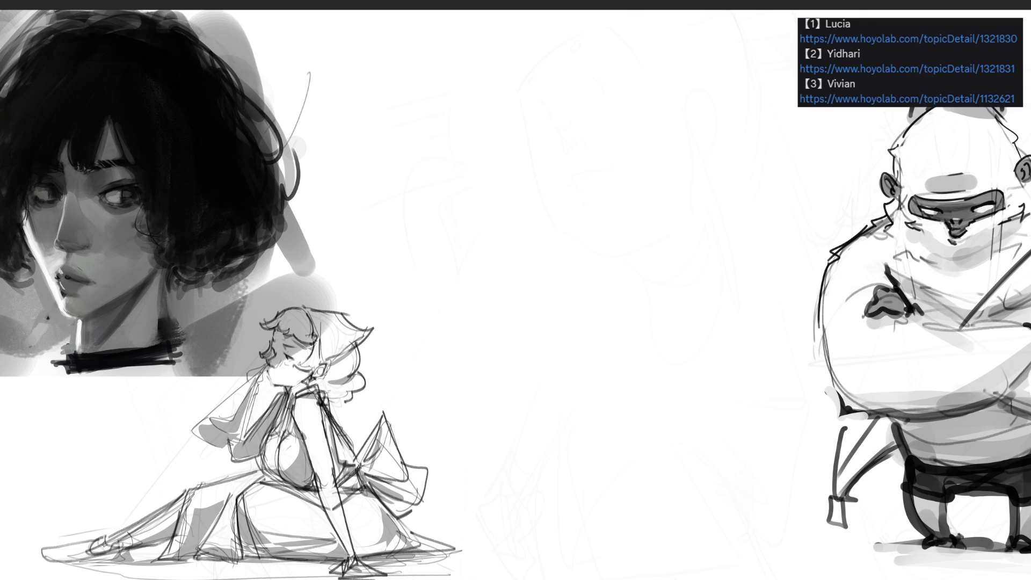
Draw the arched outline, brow line and jaw of a new tilted head
mouse_move(450, 137)
mouse_down()
mouse_move(520, 43)
mouse_move(555, 97)
mouse_up()
drag(524, 41, 563, 98)
drag(549, 57, 560, 149)
drag(548, 156, 477, 180)
drag(448, 138, 507, 192)
drag(550, 155, 511, 187)
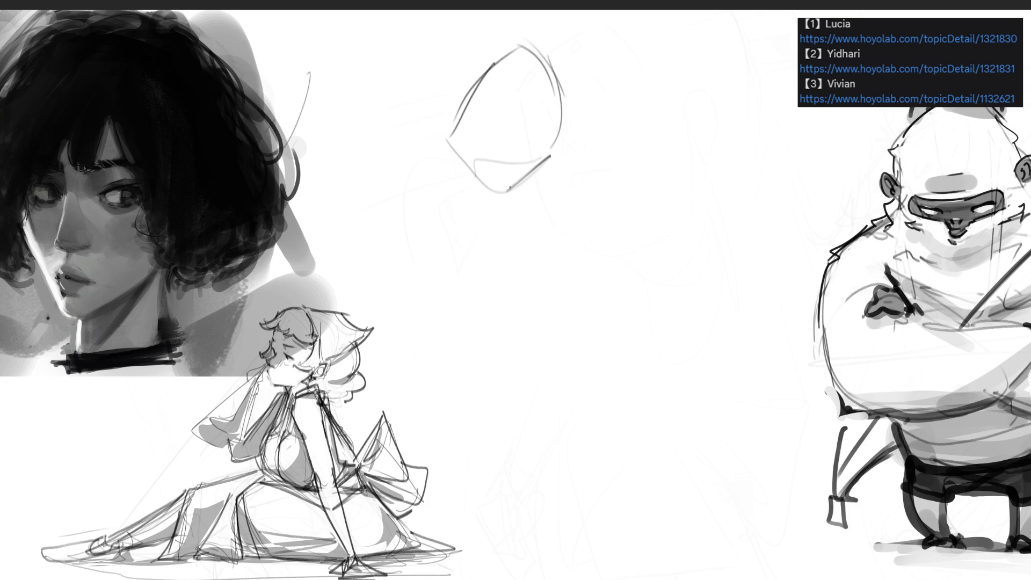
Add face construction lines, nose, eye hatching, mouth and chin, and darken the jaw
mouse_move(486, 111)
mouse_down()
mouse_move(547, 154)
mouse_move(490, 90)
mouse_move(552, 130)
mouse_move(543, 138)
mouse_up()
drag(519, 61, 554, 121)
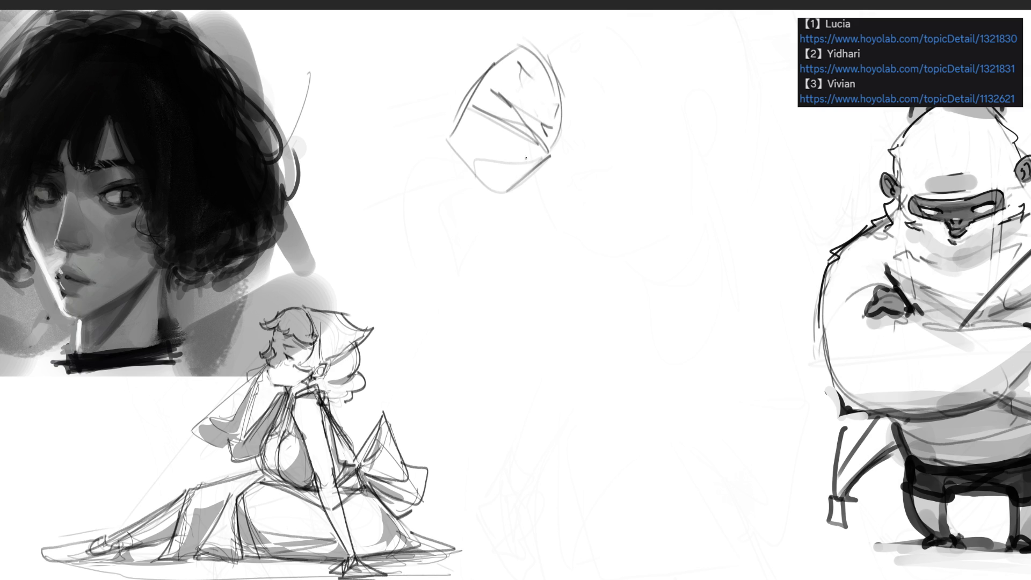
mouse_move(491, 148)
mouse_down()
mouse_move(522, 160)
mouse_move(518, 167)
mouse_move(532, 143)
mouse_up()
mouse_move(552, 92)
mouse_down()
mouse_move(534, 133)
mouse_move(539, 123)
mouse_move(496, 95)
mouse_move(556, 133)
mouse_move(551, 147)
mouse_move(562, 92)
mouse_move(491, 46)
mouse_move(577, 104)
mouse_move(556, 146)
mouse_up()
mouse_move(449, 145)
mouse_down()
mouse_move(506, 190)
mouse_move(522, 171)
mouse_up()
drag(509, 175, 530, 167)
drag(529, 167, 505, 189)
drag(531, 152, 529, 166)
drag(528, 146, 504, 155)
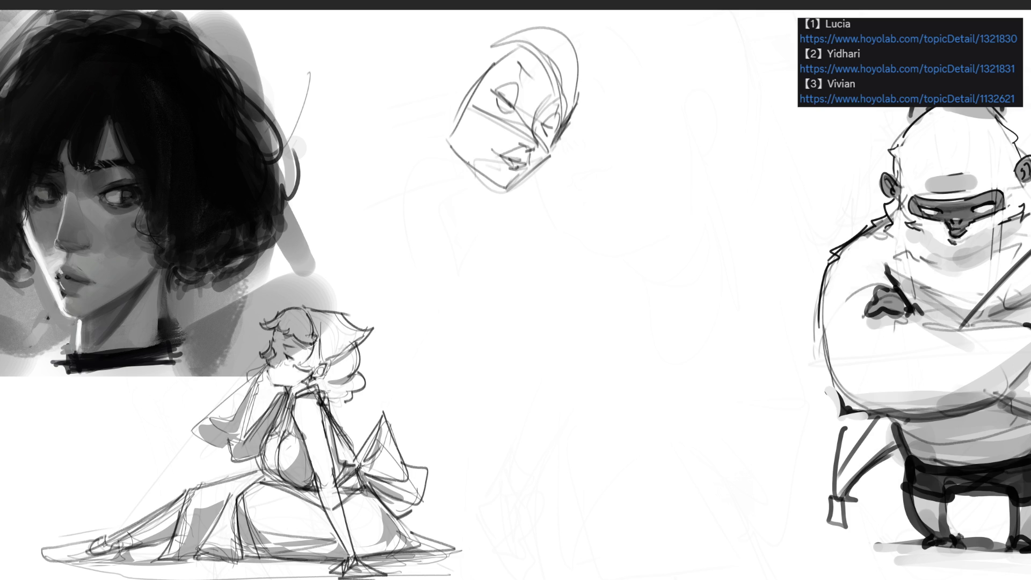
Draw the ear, the head's left side, two neck lines and the shoulder and body curve
mouse_move(453, 94)
mouse_down()
mouse_move(444, 138)
mouse_move(448, 85)
mouse_move(429, 99)
mouse_move(434, 89)
mouse_move(438, 101)
mouse_up()
mouse_move(446, 65)
mouse_down()
mouse_move(435, 95)
mouse_move(446, 136)
mouse_move(423, 229)
mouse_up()
mouse_move(427, 121)
mouse_down()
mouse_move(446, 251)
mouse_move(458, 245)
mouse_move(466, 188)
mouse_move(489, 184)
mouse_move(470, 249)
mouse_up()
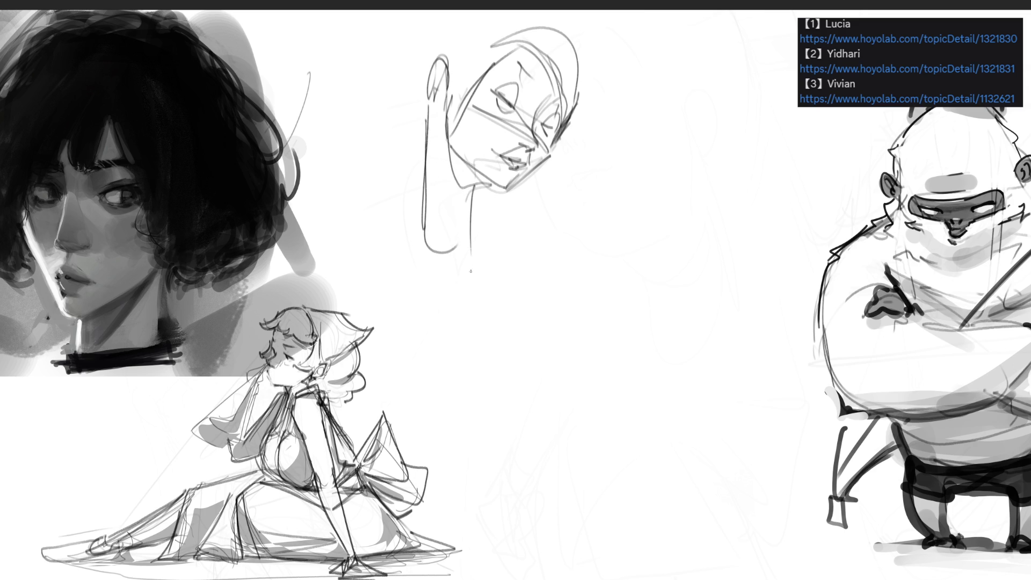
drag(479, 184, 469, 247)
mouse_move(431, 101)
mouse_down()
mouse_move(424, 146)
mouse_move(452, 260)
mouse_up()
mouse_move(418, 208)
mouse_down()
mouse_move(336, 203)
mouse_move(407, 210)
mouse_up()
mouse_move(403, 219)
mouse_down()
mouse_move(502, 250)
mouse_move(503, 294)
mouse_up()
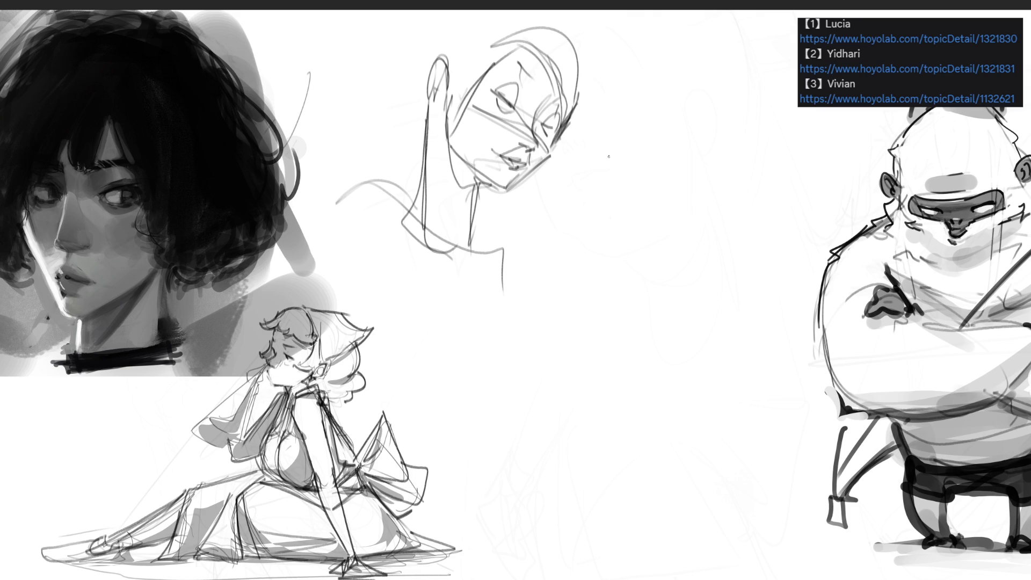
Sketch a second head in profile to the right, with its curved side, nose, eye and jaw
mouse_move(616, 123)
mouse_down()
mouse_move(605, 219)
mouse_move(656, 99)
mouse_move(666, 256)
mouse_up()
key(ctrl+z)
mouse_move(649, 104)
mouse_down()
mouse_move(665, 221)
mouse_move(589, 191)
mouse_move(623, 319)
mouse_move(550, 269)
mouse_move(596, 224)
mouse_move(664, 203)
mouse_move(602, 213)
mouse_up()
drag(605, 214, 668, 253)
drag(668, 211, 683, 268)
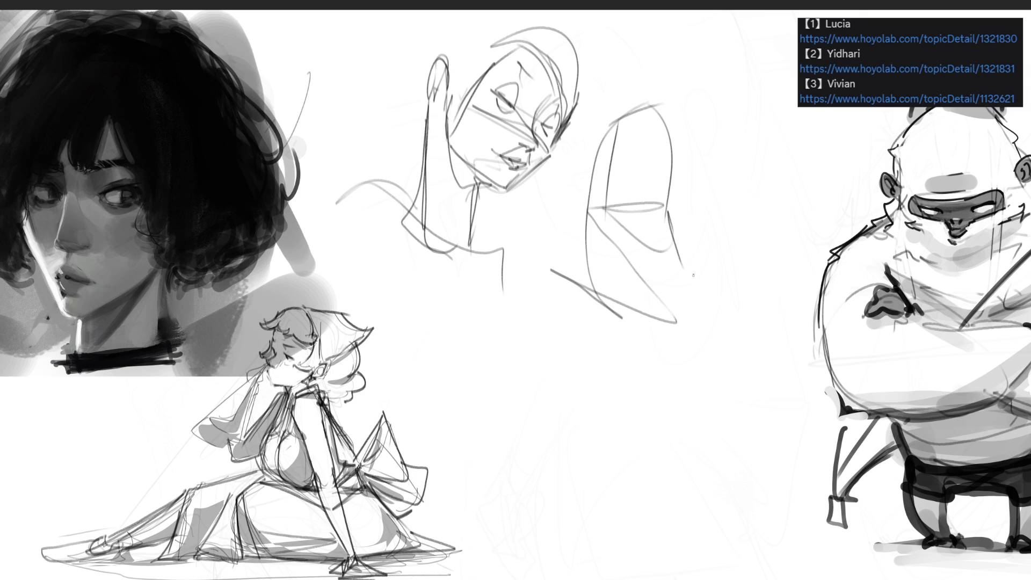
drag(669, 182, 685, 239)
mouse_move(620, 197)
mouse_down()
mouse_move(643, 198)
mouse_move(649, 182)
mouse_move(616, 195)
mouse_move(653, 198)
mouse_up()
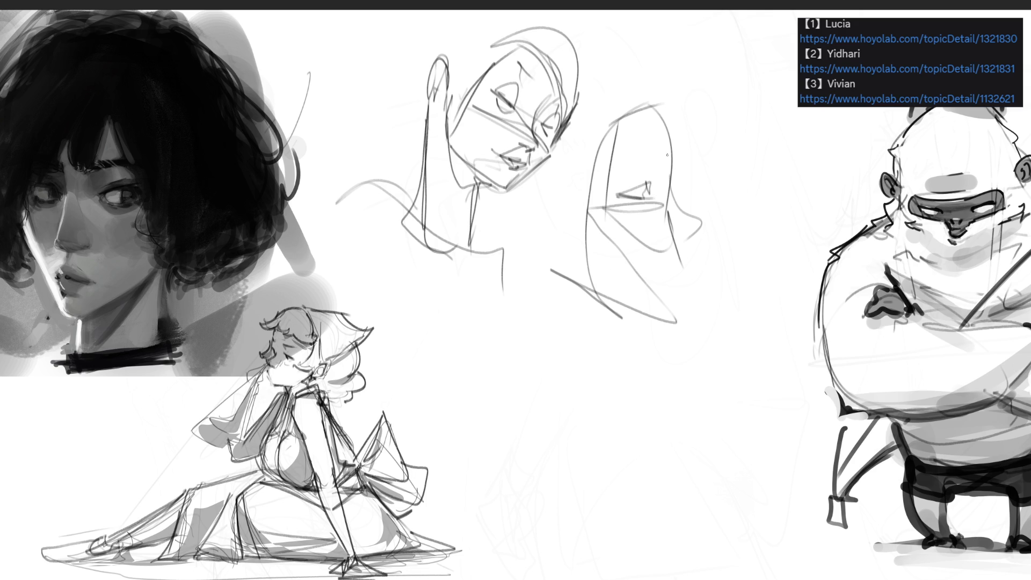
drag(631, 165, 650, 167)
drag(660, 170, 642, 167)
drag(607, 212, 663, 251)
drag(660, 201, 692, 275)
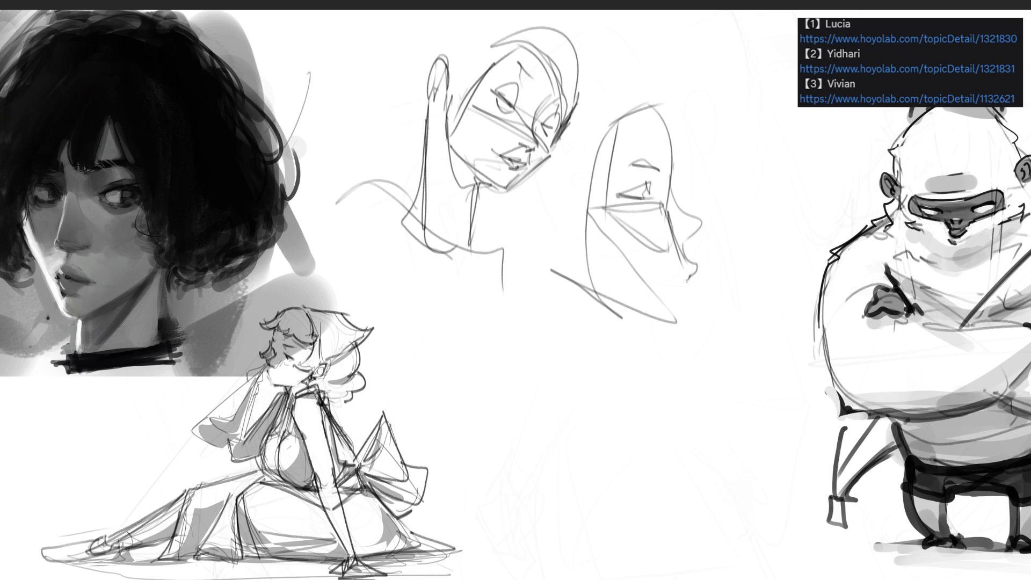
Draw the profile's chin, lower jaw, neck and shoulder
mouse_move(693, 275)
mouse_down()
mouse_move(692, 328)
mouse_move(635, 326)
mouse_up()
mouse_move(679, 337)
mouse_down()
mouse_move(588, 322)
mouse_move(585, 341)
mouse_up()
drag(552, 302, 592, 324)
mouse_move(589, 318)
mouse_down()
mouse_move(628, 334)
mouse_move(616, 392)
mouse_move(529, 318)
mouse_up()
mouse_move(523, 306)
mouse_down()
mouse_move(538, 351)
mouse_move(584, 406)
mouse_up()
drag(529, 367, 537, 385)
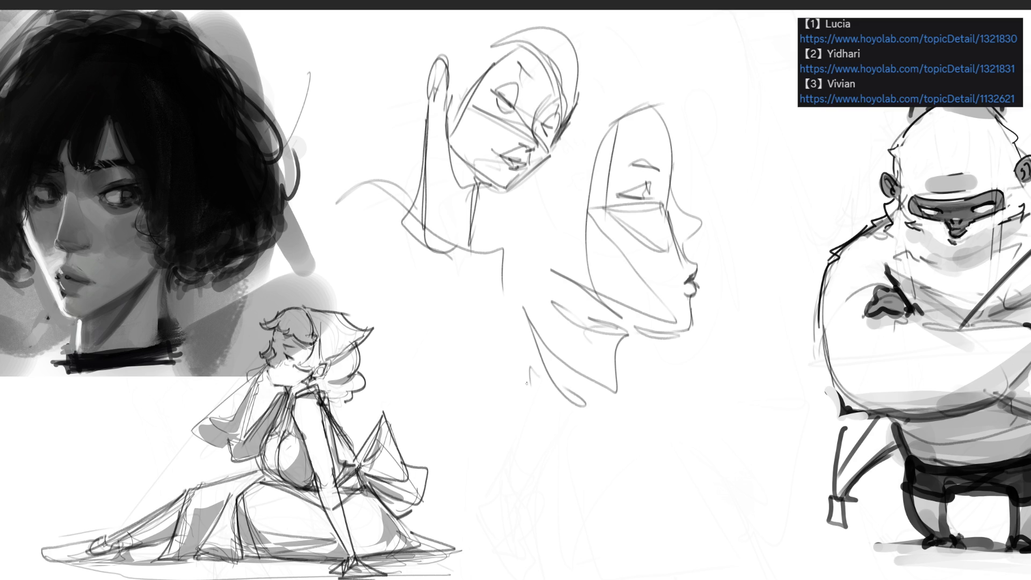
Draw the top and back of the profile's head with hair lines
drag(645, 88, 639, 103)
mouse_move(641, 90)
mouse_down()
mouse_move(607, 120)
mouse_move(654, 86)
mouse_up()
mouse_move(625, 78)
mouse_down()
mouse_move(655, 102)
mouse_move(581, 177)
mouse_up()
drag(601, 120, 579, 166)
drag(562, 188, 541, 236)
Draw a hand with fingers under the tilted head's chin, plus neck strokes
mouse_move(548, 297)
mouse_down()
mouse_move(502, 196)
mouse_move(536, 263)
mouse_move(478, 216)
mouse_move(514, 253)
mouse_up()
drag(513, 244, 526, 254)
drag(472, 235, 497, 239)
drag(518, 247, 522, 256)
drag(513, 207, 529, 252)
drag(514, 210, 528, 237)
drag(526, 240, 543, 264)
drag(518, 206, 538, 256)
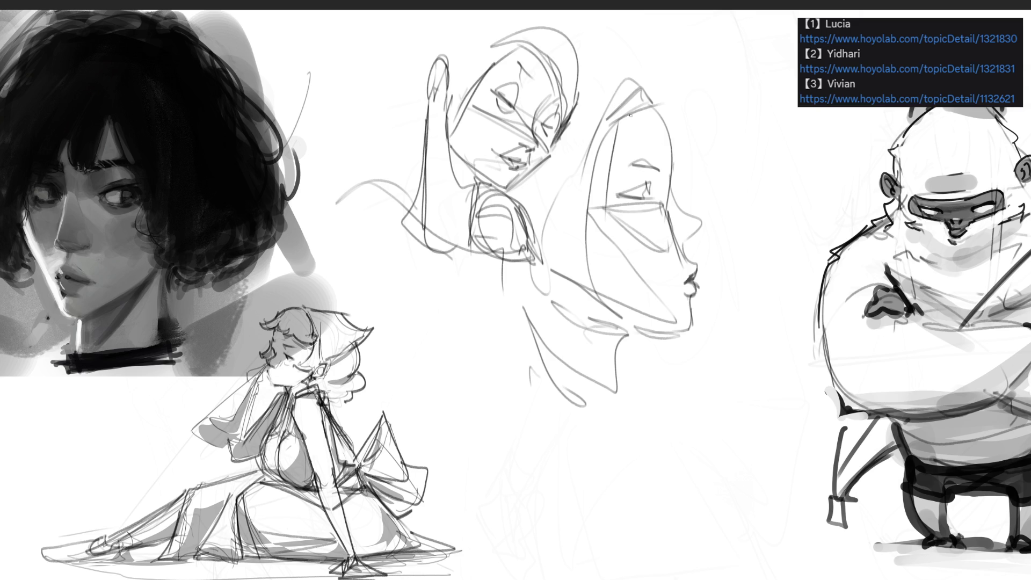
Shade the profile face in soft grey and darken the eyelid with a smaller brush
drag(625, 75, 618, 209)
key(bracketleft)
key(bracketleft)
key(bracketleft)
mouse_move(630, 186)
mouse_down()
mouse_move(647, 183)
mouse_move(650, 208)
mouse_move(683, 237)
mouse_move(671, 200)
mouse_move(696, 229)
mouse_up()
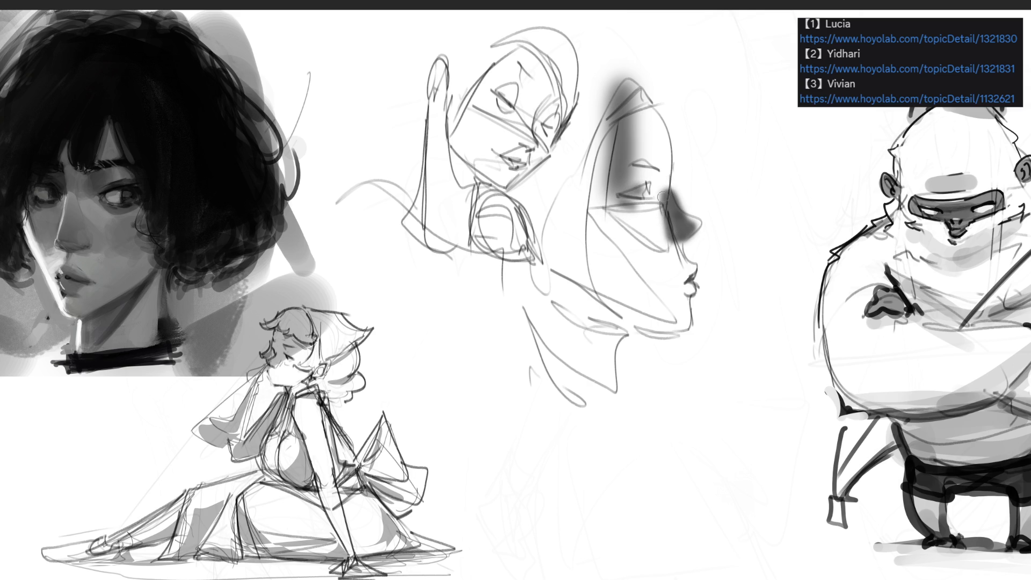
Darken the profile's eye, shade the cheek toward the lips, and darken the lower lip and chin
drag(649, 181, 648, 196)
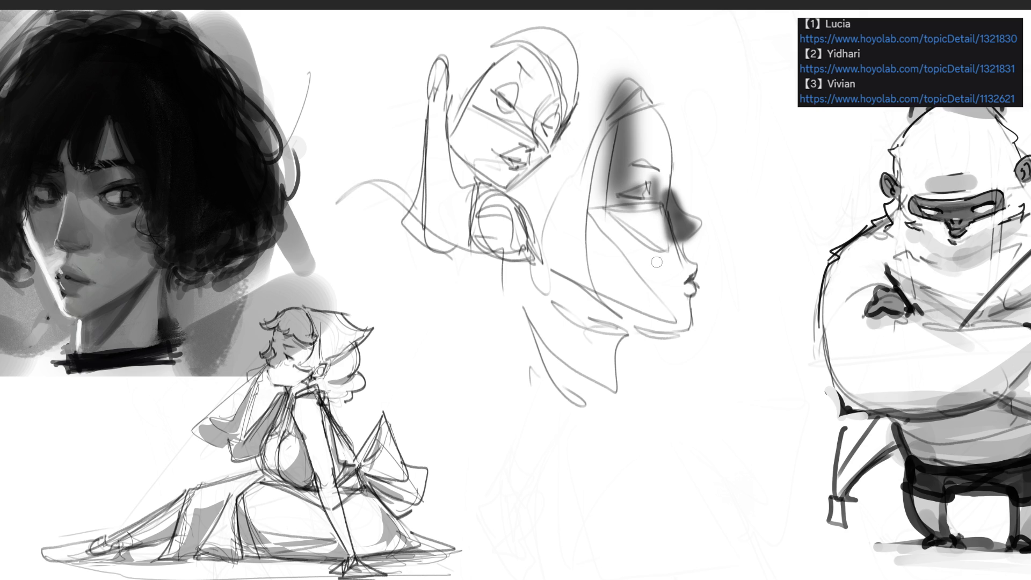
key(bracketright)
key(bracketright)
key(bracketright)
mouse_move(608, 226)
mouse_down()
mouse_move(653, 266)
mouse_move(696, 280)
mouse_up()
key(bracketleft)
key(bracketleft)
key(bracketleft)
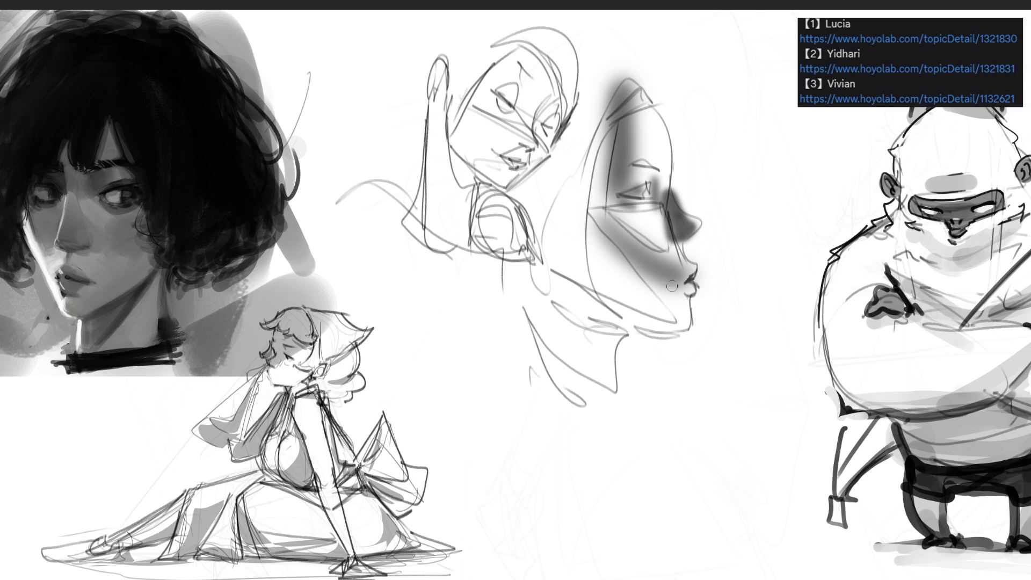
drag(693, 295, 681, 327)
Block in both heads with broad grey and outline the profile's nose in black
mouse_move(564, 115)
mouse_down()
mouse_move(530, 229)
mouse_move(631, 319)
mouse_move(543, 344)
mouse_move(534, 273)
mouse_move(569, 81)
mouse_move(483, 107)
mouse_move(499, 365)
mouse_up()
key([)
key([)
key([)
key([)
key([)
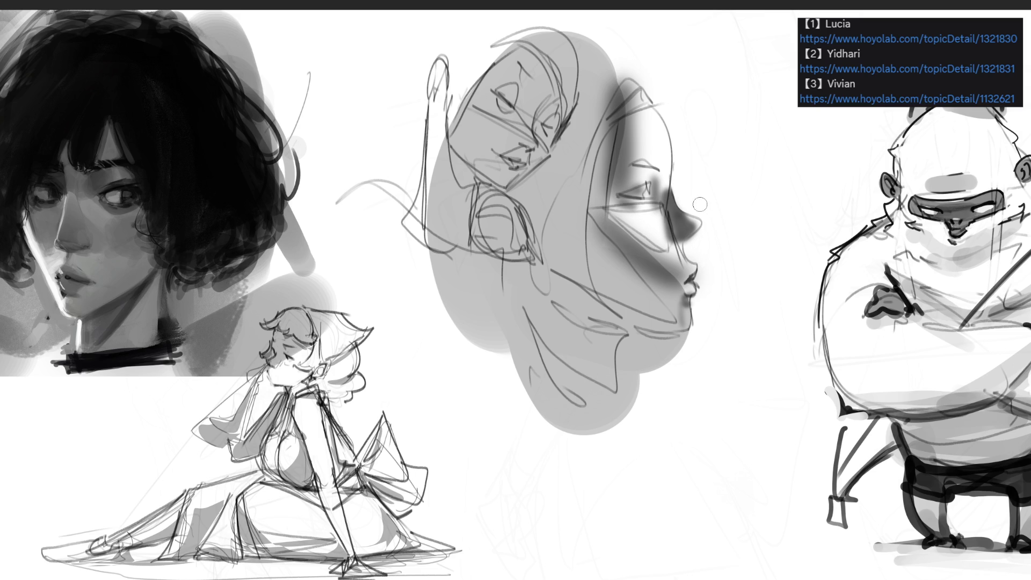
mouse_move(681, 160)
mouse_down()
mouse_move(680, 194)
mouse_move(705, 224)
mouse_move(685, 252)
mouse_move(701, 279)
mouse_move(693, 338)
mouse_move(679, 164)
mouse_move(681, 202)
mouse_move(703, 230)
mouse_move(692, 247)
mouse_move(695, 333)
mouse_move(639, 347)
mouse_move(619, 419)
mouse_move(629, 393)
mouse_move(633, 405)
mouse_up()
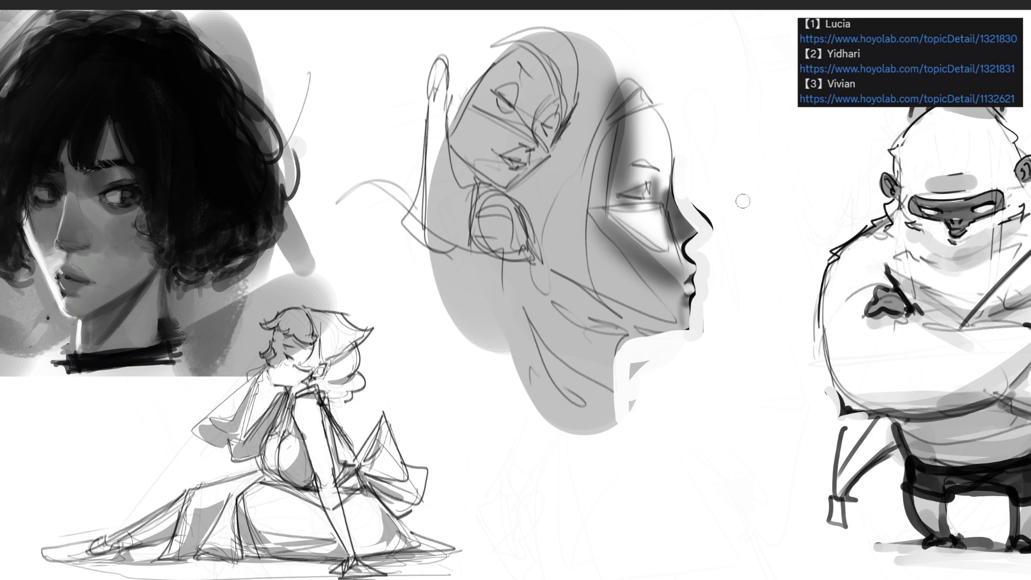
Lighten the nose tip, draw a dark nose bridge line and lighten the upper cheek
drag(695, 193, 709, 229)
mouse_move(677, 189)
mouse_down()
mouse_move(705, 230)
mouse_move(701, 253)
mouse_move(678, 276)
mouse_move(701, 256)
mouse_move(679, 256)
mouse_move(692, 265)
mouse_move(631, 215)
mouse_move(666, 239)
mouse_up()
mouse_move(639, 115)
mouse_down()
mouse_move(657, 156)
mouse_move(655, 121)
mouse_move(670, 129)
mouse_move(674, 171)
mouse_move(664, 146)
mouse_move(668, 161)
mouse_move(681, 142)
mouse_move(657, 162)
mouse_move(673, 171)
mouse_up()
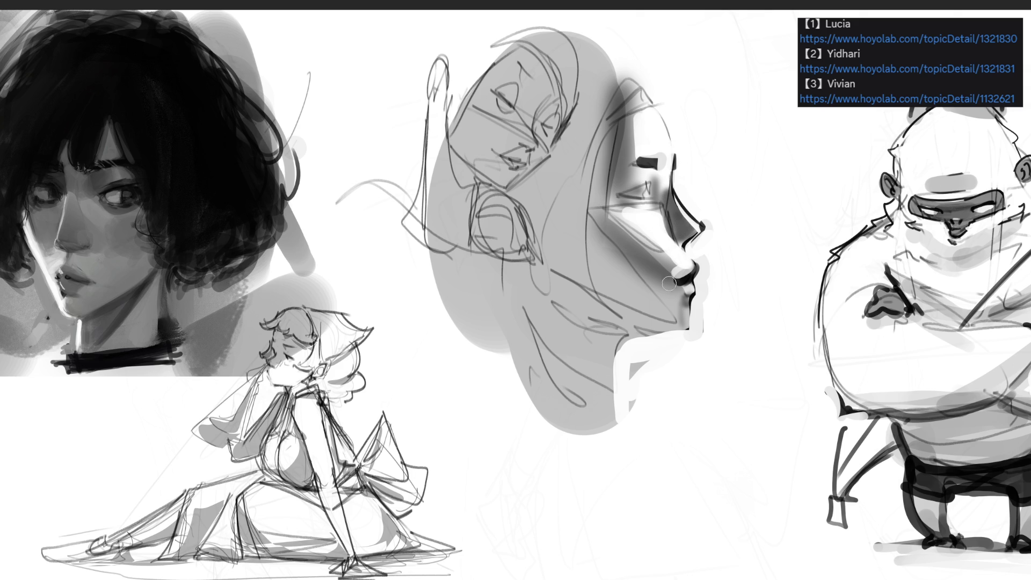
Paint white jaw and neck highlights, dark neck strokes, and darken the jawline into the neck
mouse_move(641, 357)
mouse_down()
mouse_move(630, 397)
mouse_move(625, 374)
mouse_move(611, 441)
mouse_up()
drag(585, 354, 604, 433)
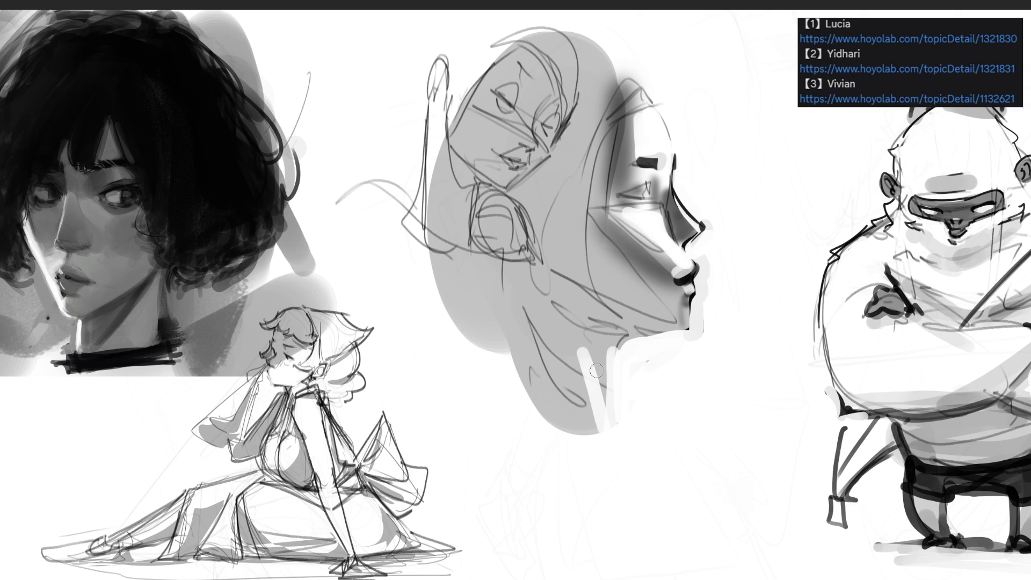
drag(602, 345, 602, 435)
drag(621, 344, 625, 430)
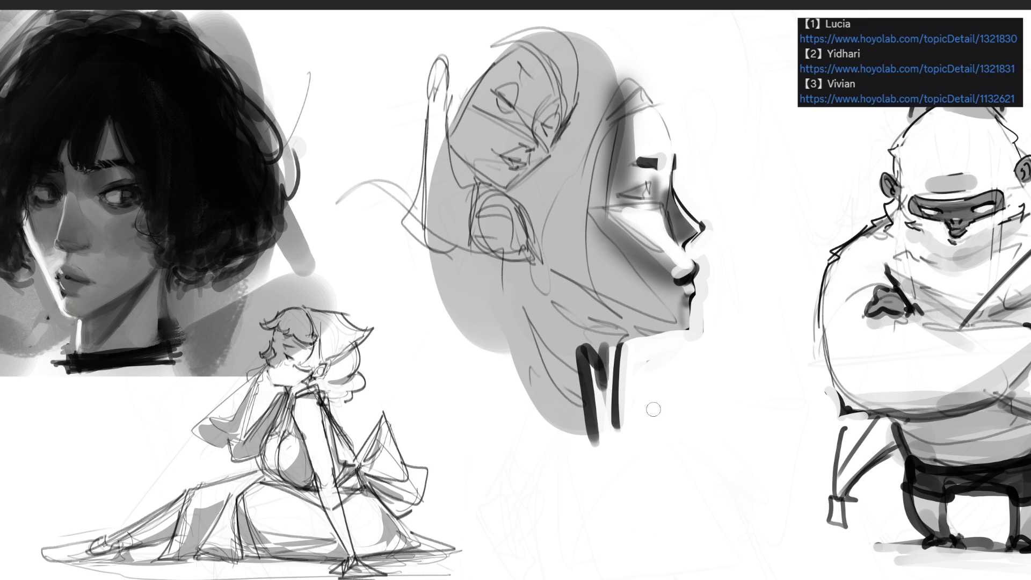
mouse_move(584, 351)
mouse_down()
mouse_move(595, 446)
mouse_move(599, 395)
mouse_up()
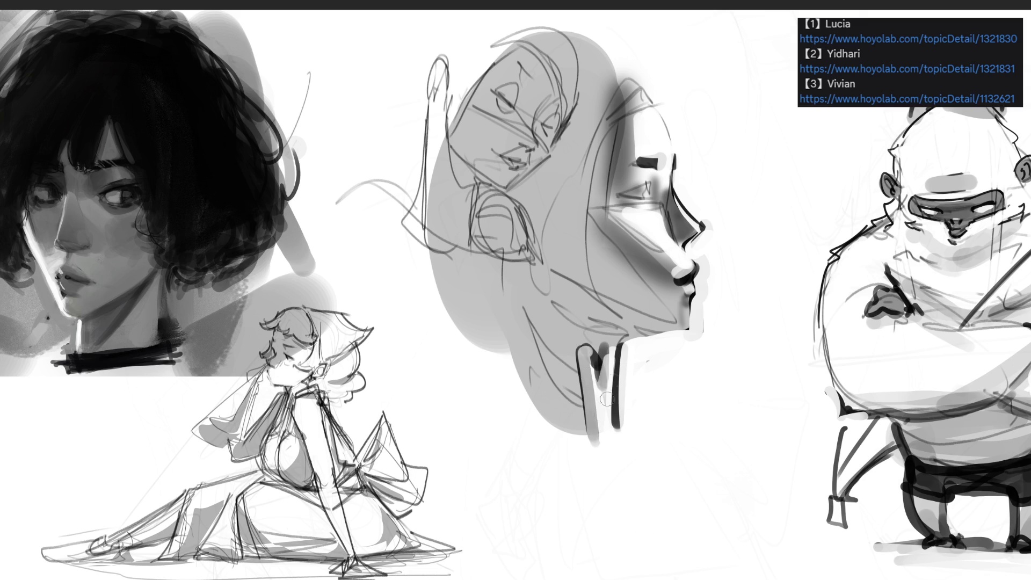
drag(615, 350, 672, 330)
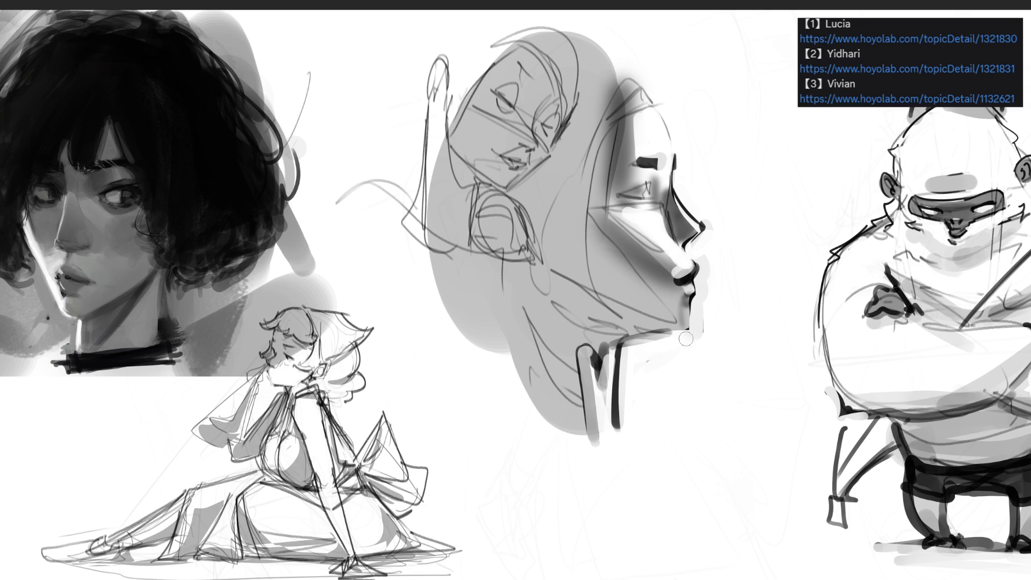
drag(694, 306, 693, 343)
mouse_move(697, 294)
mouse_down()
mouse_move(698, 336)
mouse_move(626, 345)
mouse_move(698, 306)
mouse_move(704, 333)
mouse_move(634, 349)
mouse_move(617, 426)
mouse_up()
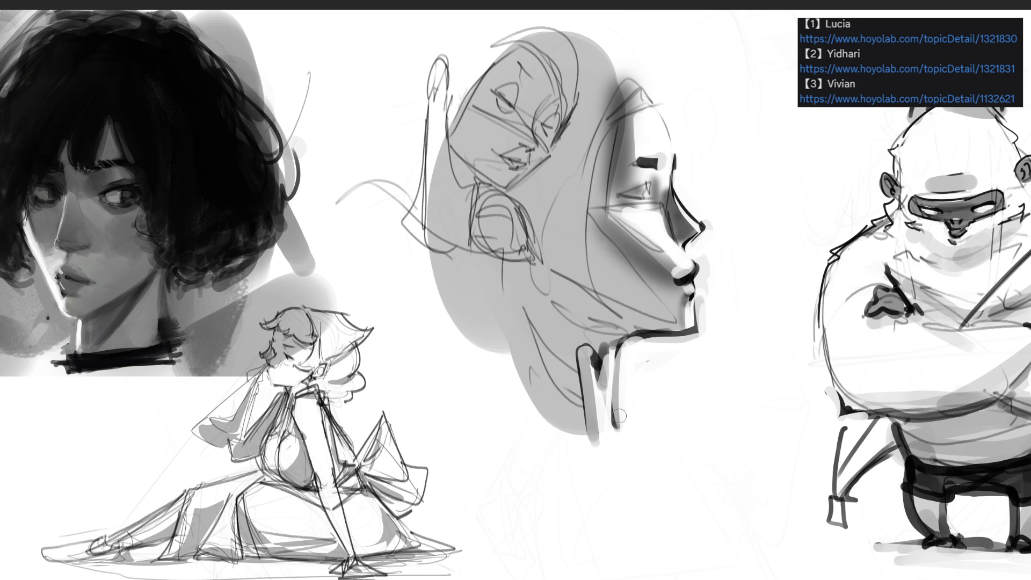
Darken under the eye, sharpen the nose and lip outlines, then fade the middle sketch
drag(621, 196, 655, 193)
drag(669, 194, 668, 226)
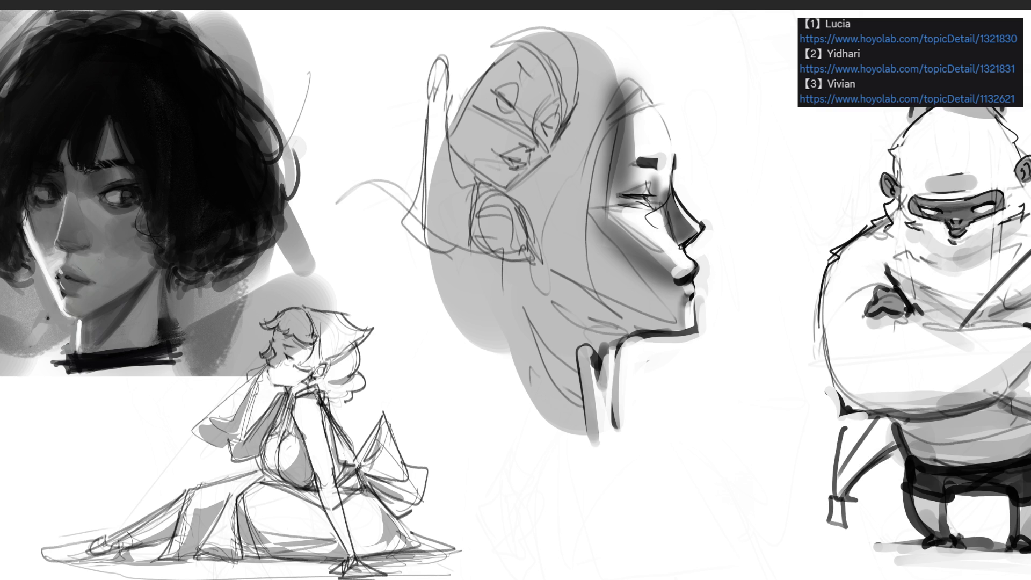
drag(669, 227, 668, 277)
drag(698, 269, 677, 281)
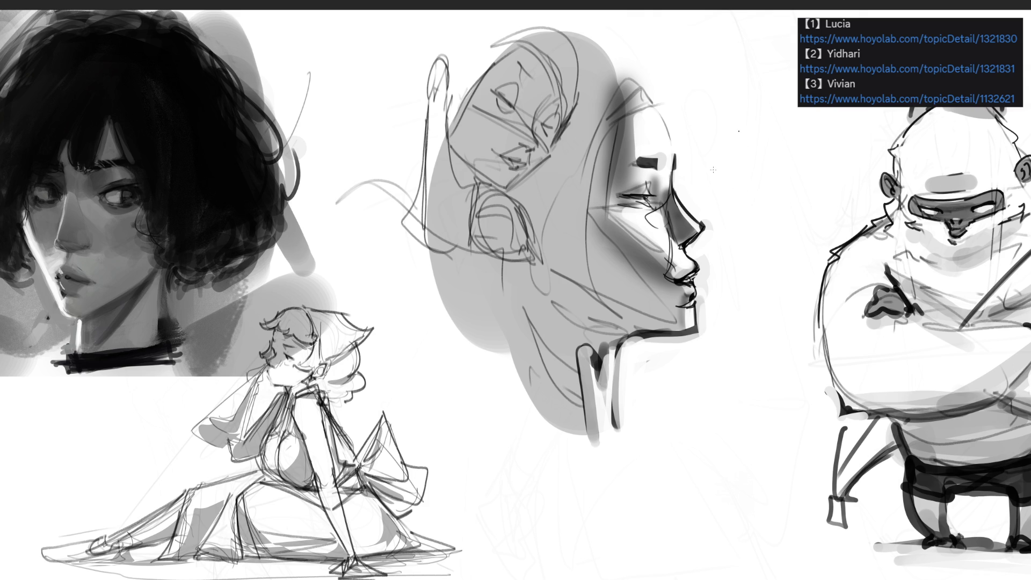
mouse_move(700, 156)
mouse_down()
mouse_move(644, 161)
mouse_move(500, 253)
mouse_move(714, 167)
mouse_up()
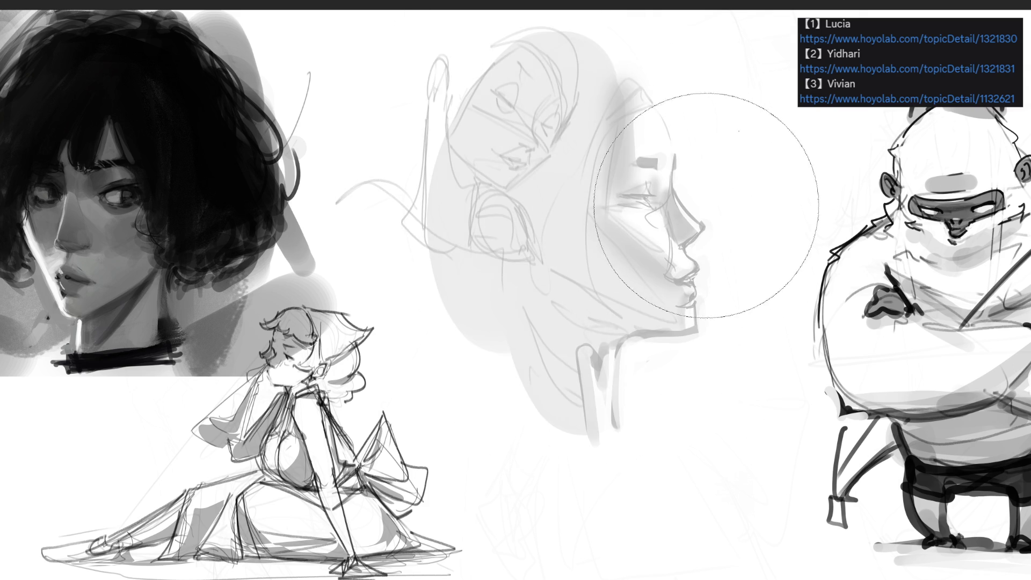
Fade the middle profile sketch's neck, shading and lines almost away with a large soft eraser
key(ctrl+z)
key(ctrl+shift+z)
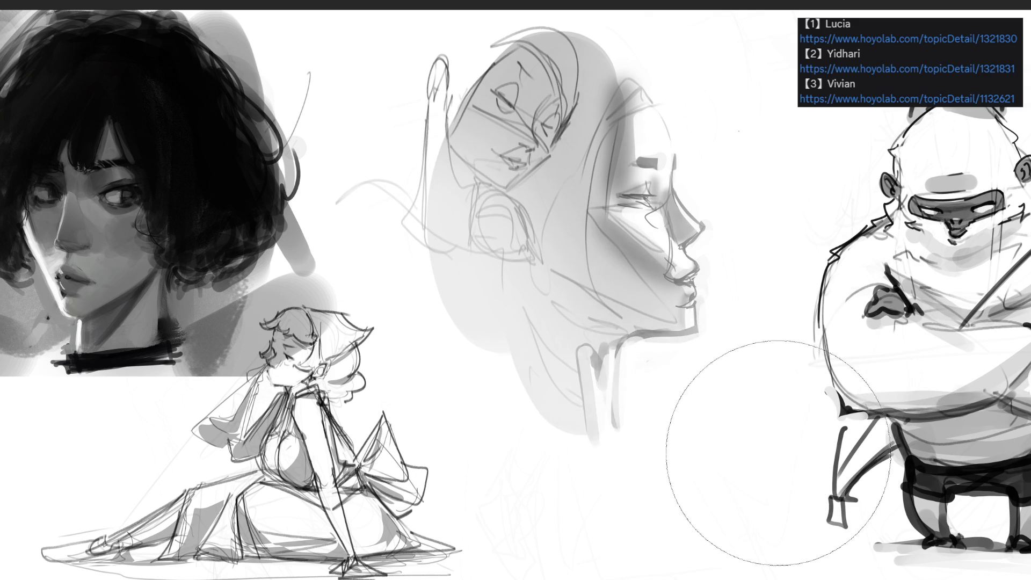
drag(714, 472, 563, 376)
mouse_move(477, 320)
mouse_down()
mouse_move(510, 161)
mouse_move(597, 333)
mouse_up()
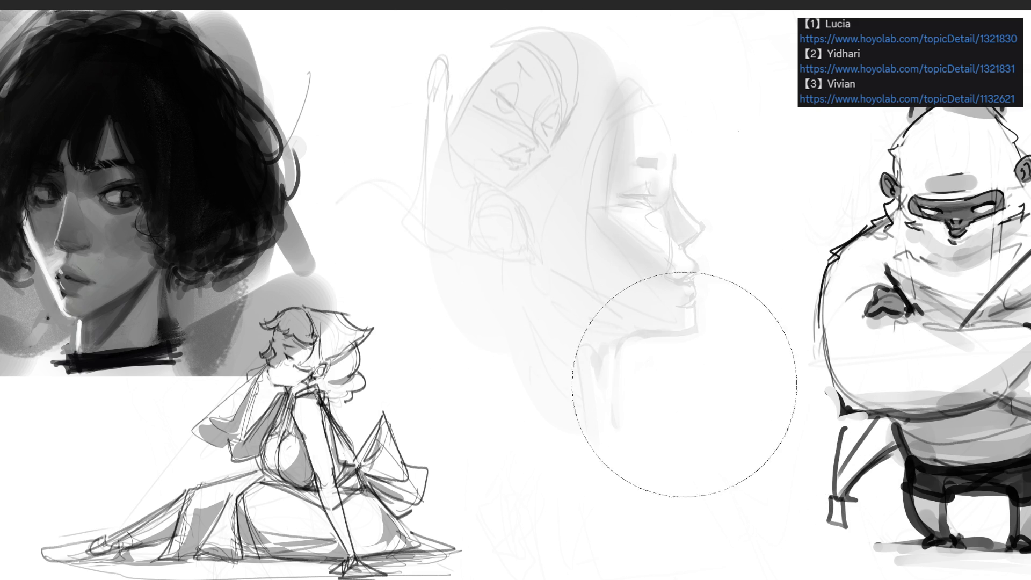
drag(638, 378, 495, 42)
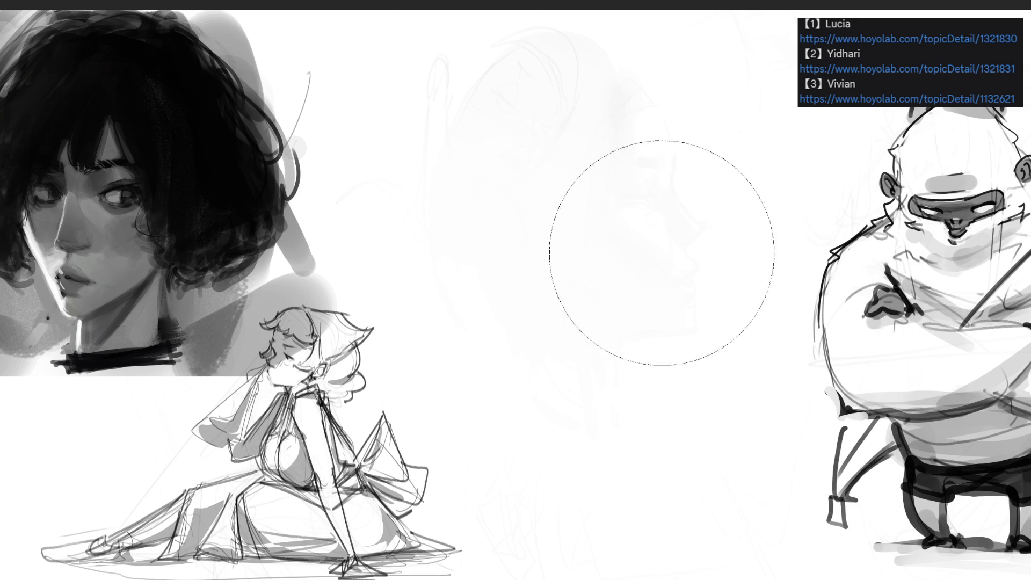
Draw a new head oval with eye marks over the faded sketch using a fine brush
key(b)
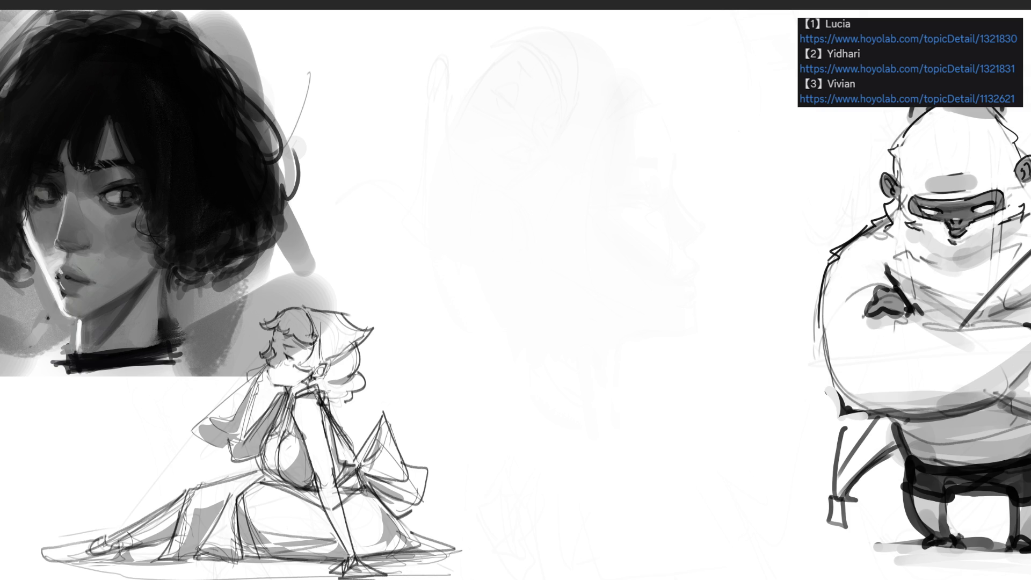
mouse_move(495, 93)
mouse_down()
mouse_move(516, 147)
mouse_move(549, 40)
mouse_move(578, 126)
mouse_up()
drag(575, 60, 568, 159)
mouse_move(485, 110)
mouse_down()
mouse_move(558, 159)
mouse_move(581, 137)
mouse_up()
mouse_move(509, 119)
mouse_down()
mouse_move(544, 106)
mouse_move(532, 125)
mouse_up()
mouse_move(572, 87)
mouse_down()
mouse_move(568, 110)
mouse_move(537, 86)
mouse_move(567, 82)
mouse_move(569, 139)
mouse_up()
Draw the nose bridge, the right eye's outer corner and the left eye and brow, redoing stray strokes
key(ctrl+z)
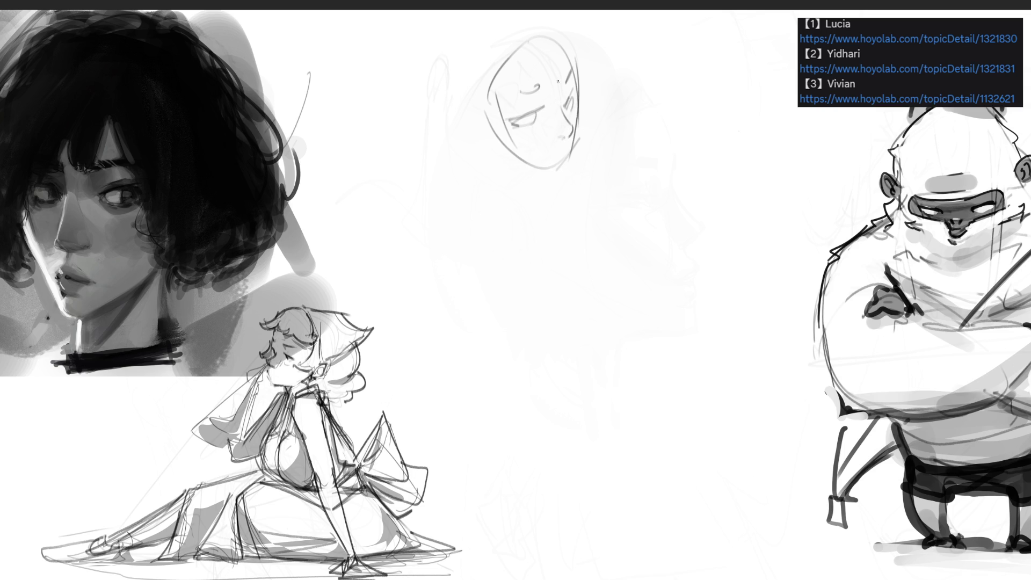
drag(553, 131, 568, 137)
key(ctrl+z)
mouse_move(559, 110)
mouse_down()
mouse_move(558, 126)
mouse_move(543, 132)
mouse_move(570, 106)
mouse_up()
drag(576, 100, 569, 102)
mouse_move(516, 120)
mouse_down()
mouse_move(529, 128)
mouse_move(546, 109)
mouse_up()
key(ctrl+z)
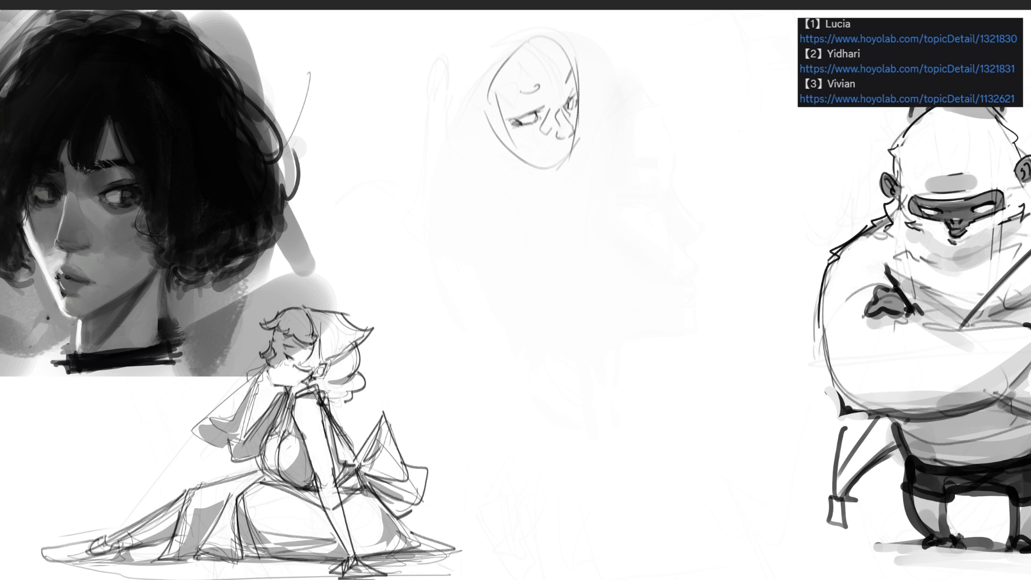
drag(502, 98, 543, 91)
mouse_move(511, 96)
mouse_down()
mouse_move(573, 72)
mouse_move(574, 152)
mouse_up()
Mark the mouth and chin and draw the jawline down both sides
mouse_move(572, 150)
mouse_down()
mouse_move(561, 160)
mouse_move(571, 156)
mouse_up()
drag(562, 160, 573, 160)
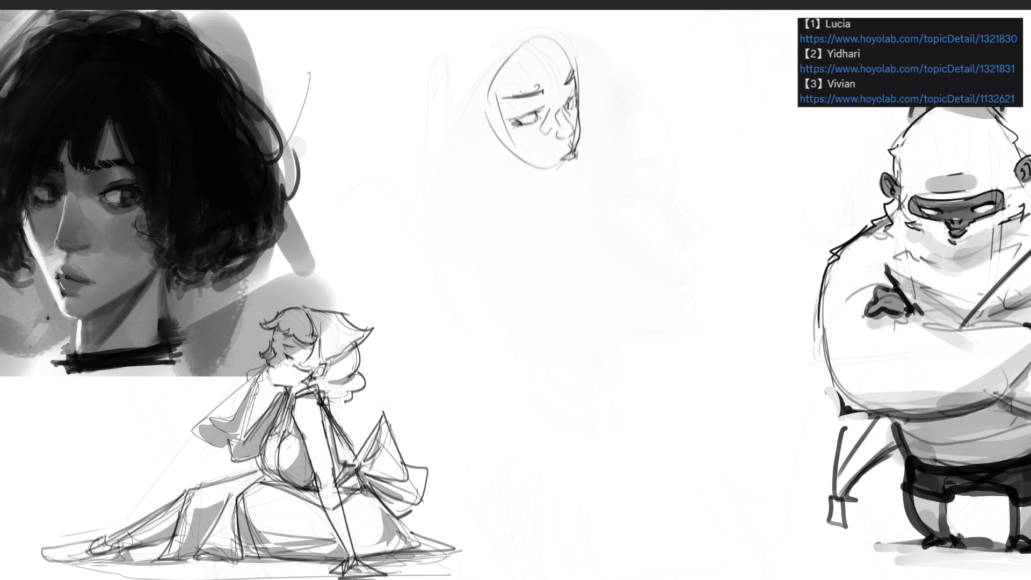
drag(570, 173, 532, 183)
drag(492, 151, 548, 174)
Redraw the lower-left jawline and sketch the ear's outer contour, joining it to the face
key(ctrl+z)
drag(494, 153, 554, 179)
mouse_move(491, 144)
mouse_down()
mouse_move(495, 159)
mouse_move(460, 130)
mouse_move(463, 114)
mouse_move(478, 127)
mouse_move(472, 143)
mouse_move(452, 130)
mouse_up()
key(ctrl+z)
key(ctrl+z)
key(ctrl+z)
key(ctrl+z)
drag(452, 133, 458, 113)
mouse_move(458, 113)
mouse_down()
mouse_move(483, 142)
mouse_move(455, 135)
mouse_move(481, 146)
mouse_up()
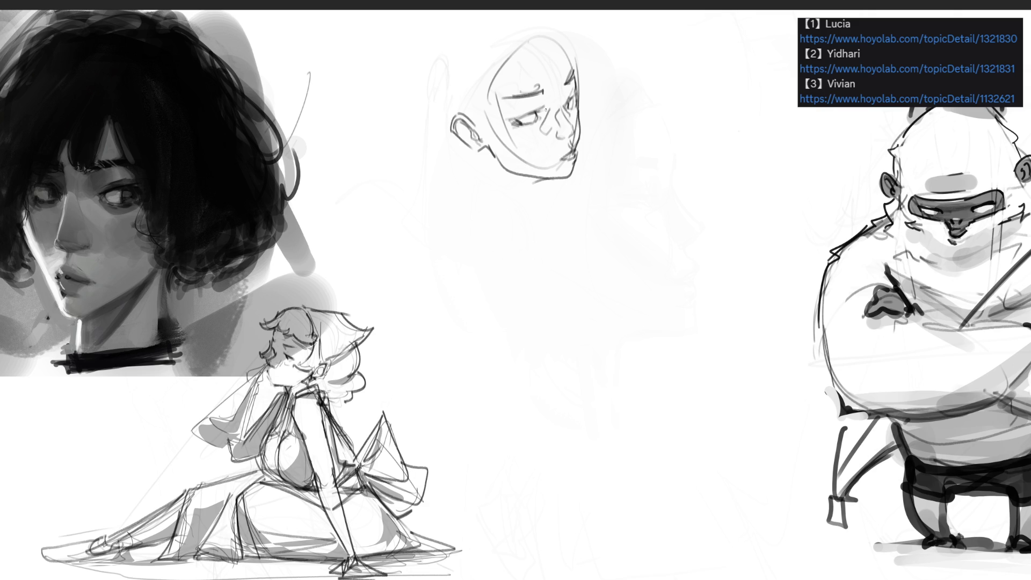
mouse_move(476, 125)
mouse_down()
mouse_move(481, 133)
mouse_move(498, 51)
mouse_up()
Outline the top and upper-left of the head, undoing the strokes that don't fit
drag(542, 24, 556, 41)
drag(499, 57, 539, 28)
drag(549, 31, 571, 62)
key(ctrl+z)
key(ctrl+z)
mouse_move(505, 53)
mouse_down()
mouse_move(543, 31)
mouse_move(526, 34)
mouse_up()
key(ctrl+z)
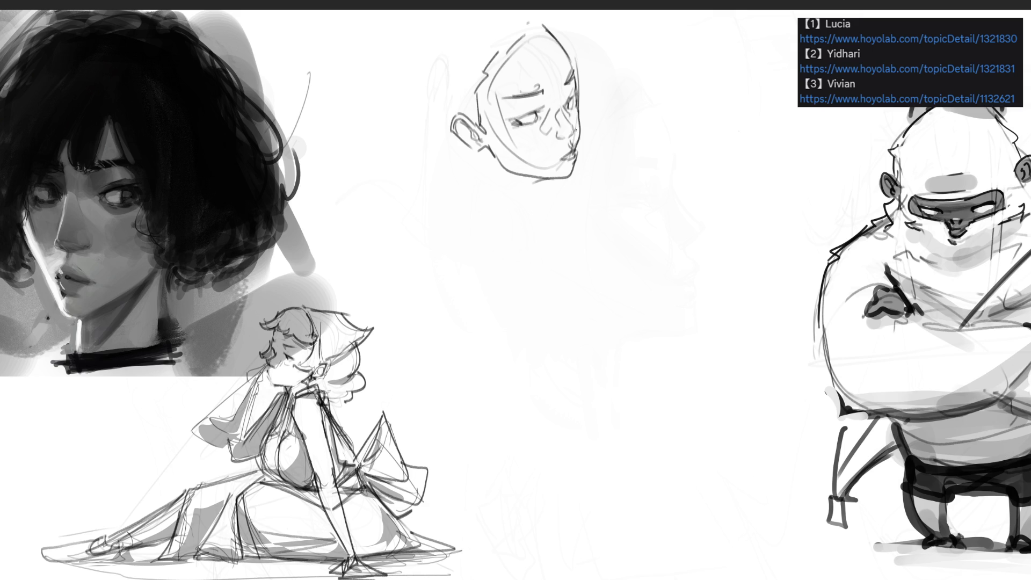
Refine the face with a stroke beside the nose and the right edge of the face
drag(576, 149, 559, 161)
key(ctrl+z)
drag(544, 119, 537, 127)
drag(565, 85, 561, 103)
mouse_move(509, 139)
mouse_down()
mouse_move(566, 165)
mouse_move(553, 148)
mouse_up()
key(ctrl+z)
Shade below the ear and draw both sides of the neck, with a long line sweeping down
drag(486, 147, 484, 170)
drag(469, 160, 497, 197)
drag(550, 177, 520, 197)
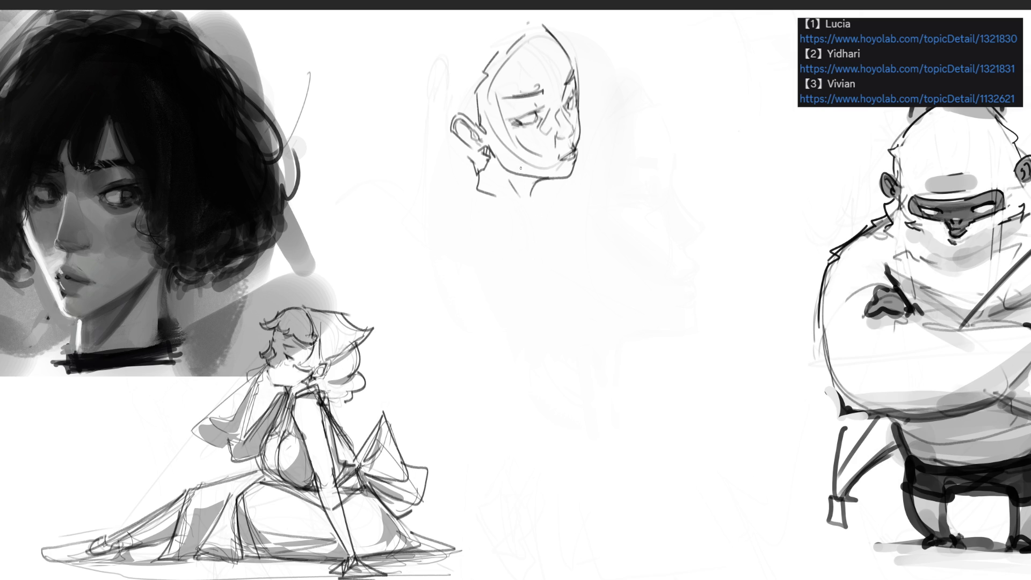
drag(534, 183, 532, 214)
drag(478, 172, 474, 222)
mouse_move(481, 180)
mouse_down()
mouse_move(472, 242)
mouse_move(585, 426)
mouse_up()
key(ctrl+z)
mouse_move(474, 182)
mouse_down()
mouse_move(487, 338)
mouse_move(630, 524)
mouse_up()
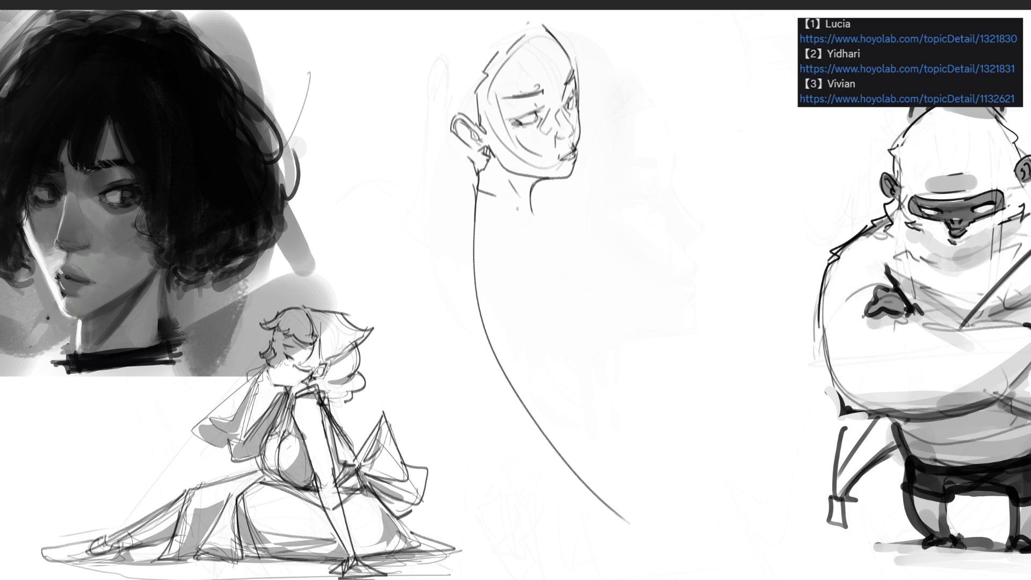
Draw the shoulder curving right from the jaw and the long left back contour
drag(479, 188, 527, 213)
mouse_move(526, 214)
mouse_down()
mouse_move(582, 211)
mouse_move(618, 279)
mouse_up()
drag(595, 214, 675, 377)
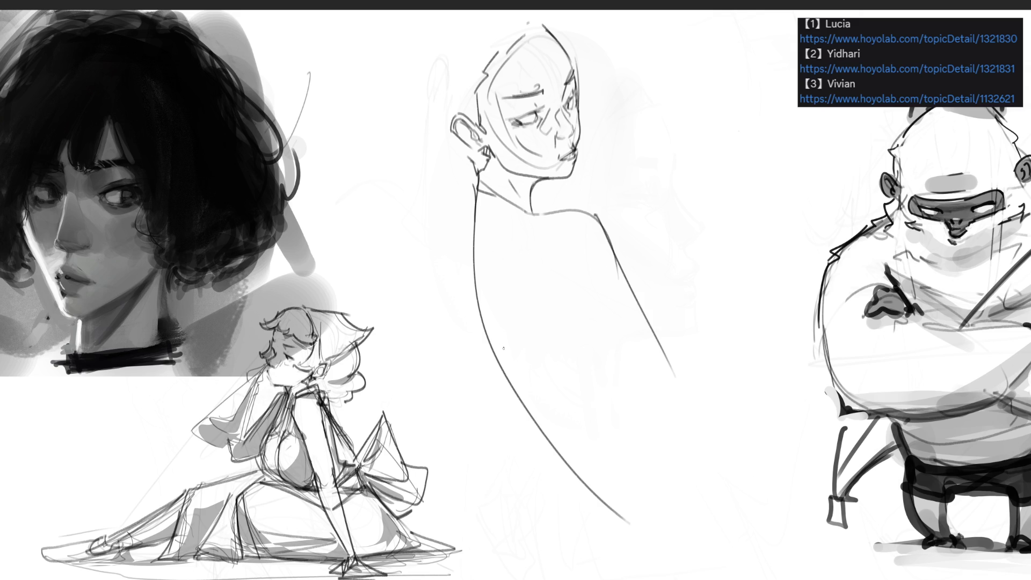
drag(473, 198, 475, 311)
key(ctrl+z)
drag(475, 192, 478, 331)
key(ctrl+z)
drag(473, 197, 493, 336)
key(ctrl+z)
mouse_move(472, 198)
mouse_down()
mouse_move(459, 263)
mouse_move(480, 330)
mouse_up()
mouse_move(479, 177)
mouse_down()
mouse_move(476, 210)
mouse_move(591, 488)
mouse_up()
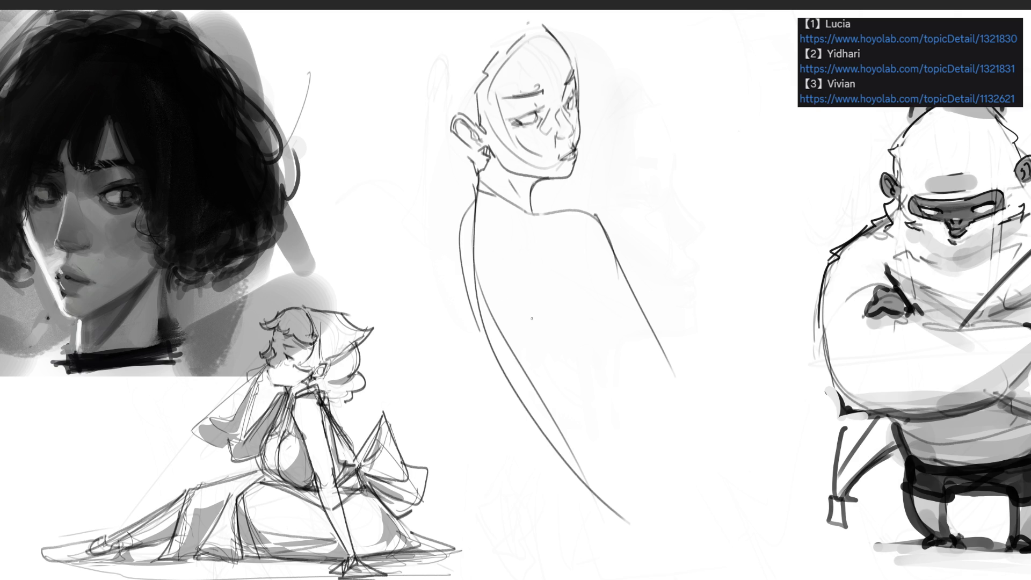
Draw a V across the back with strokes and a curve at the lower back
mouse_move(496, 290)
mouse_down()
mouse_move(567, 376)
mouse_move(587, 318)
mouse_move(650, 399)
mouse_move(680, 387)
mouse_up()
drag(649, 306, 680, 375)
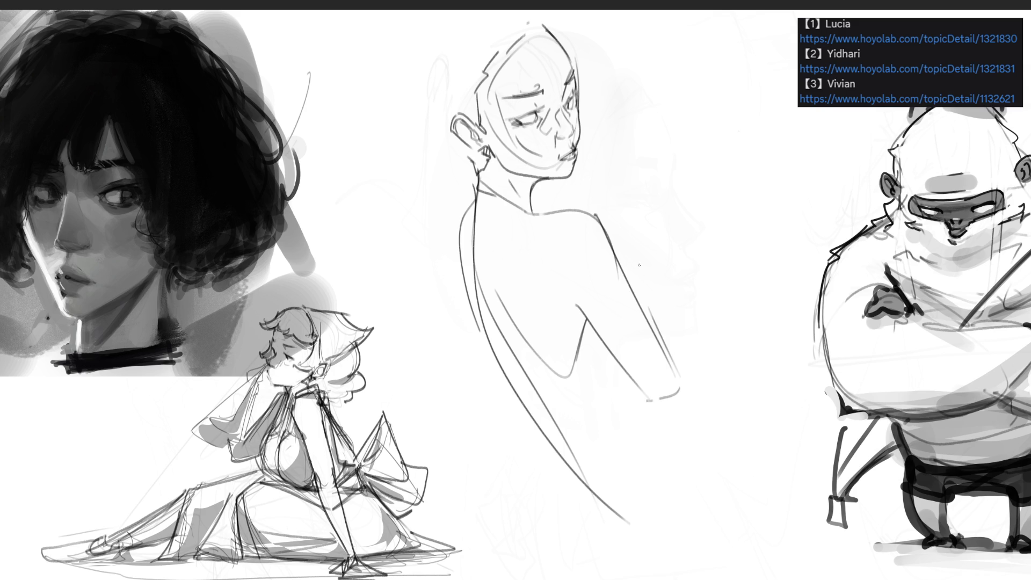
mouse_move(626, 259)
mouse_down()
mouse_move(648, 286)
mouse_move(673, 355)
mouse_up()
key(ctrl+z)
mouse_move(616, 257)
mouse_down()
mouse_move(651, 289)
mouse_move(680, 378)
mouse_up()
Draw the bent arm as a sharp hook with a fist outlined beside it
key(ctrl+z)
key(ctrl+z)
drag(618, 256, 657, 293)
drag(646, 277, 680, 383)
key(ctrl+z)
key(ctrl+z)
mouse_move(619, 256)
mouse_down()
mouse_move(644, 269)
mouse_move(657, 304)
mouse_up()
drag(647, 287, 676, 378)
key(ctrl+z)
key(ctrl+z)
drag(649, 288, 670, 363)
mouse_move(657, 305)
mouse_down()
mouse_move(675, 295)
mouse_move(698, 361)
mouse_up()
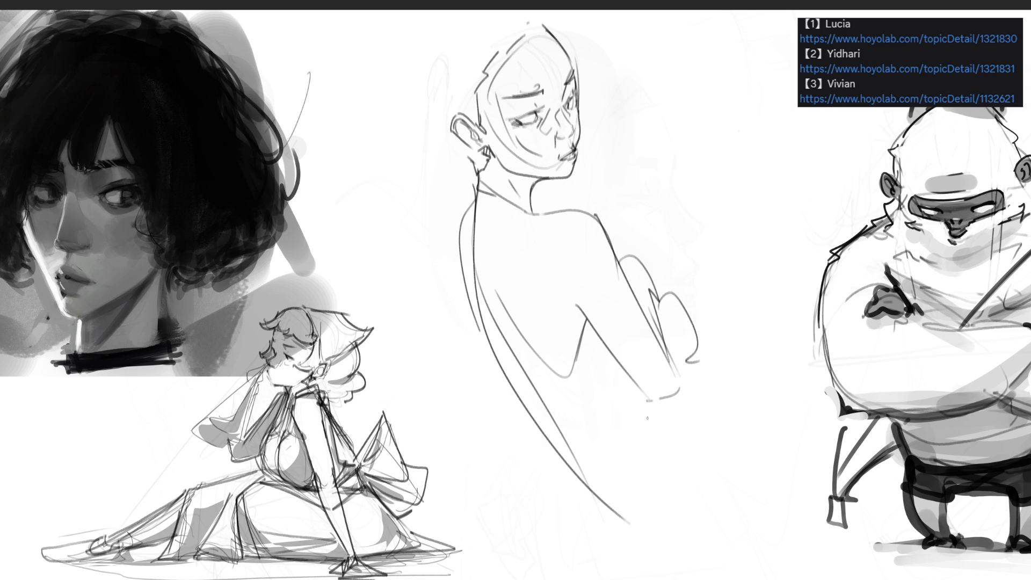
Sketch the figure's side, lower back to the page edge, and lower body running down-right
drag(497, 315, 600, 486)
drag(495, 358, 559, 451)
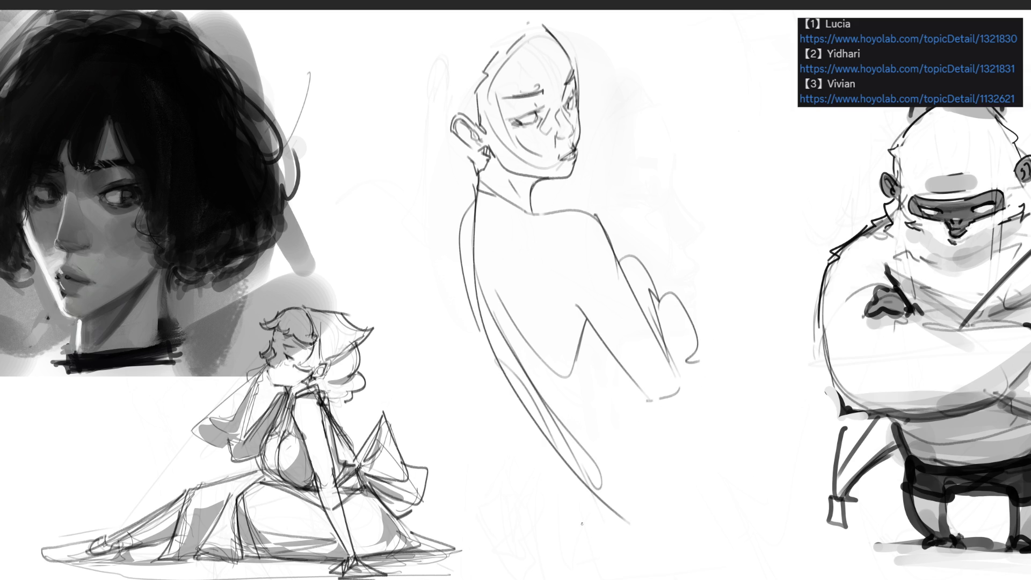
key(ctrl+z)
mouse_move(468, 304)
mouse_down()
mouse_move(567, 525)
mouse_move(677, 460)
mouse_up()
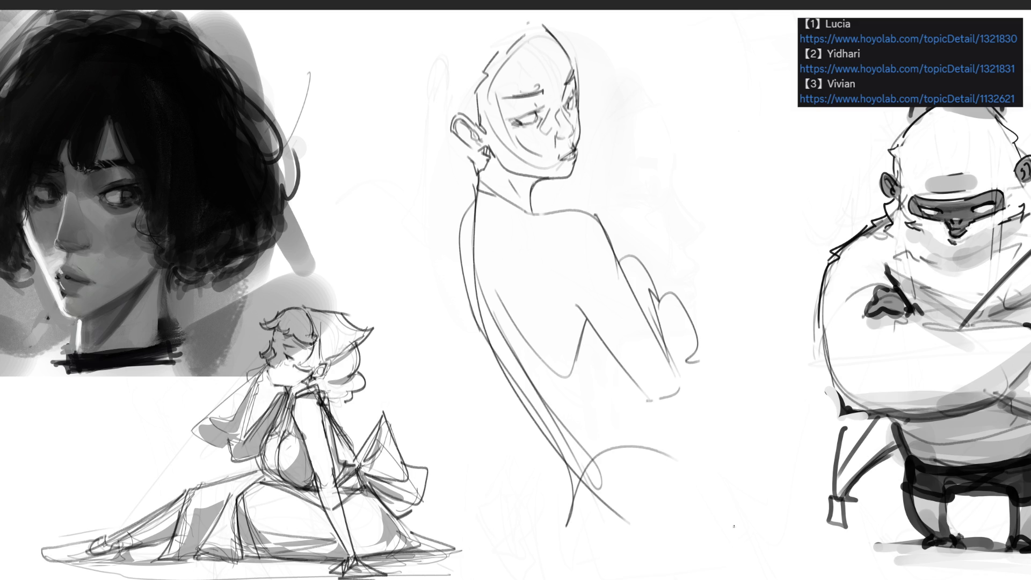
mouse_move(538, 436)
mouse_down()
mouse_move(551, 451)
mouse_move(554, 545)
mouse_up()
mouse_move(562, 477)
mouse_down()
mouse_move(523, 577)
mouse_move(543, 562)
mouse_move(577, 579)
mouse_up()
drag(556, 544, 639, 543)
mouse_move(612, 518)
mouse_down()
mouse_move(563, 470)
mouse_move(636, 526)
mouse_move(622, 554)
mouse_up()
mouse_move(617, 520)
mouse_down()
mouse_move(585, 467)
mouse_move(638, 436)
mouse_up()
mouse_move(680, 414)
mouse_down()
mouse_move(624, 474)
mouse_move(631, 511)
mouse_up()
mouse_move(699, 461)
mouse_down()
mouse_move(759, 534)
mouse_move(737, 566)
mouse_up()
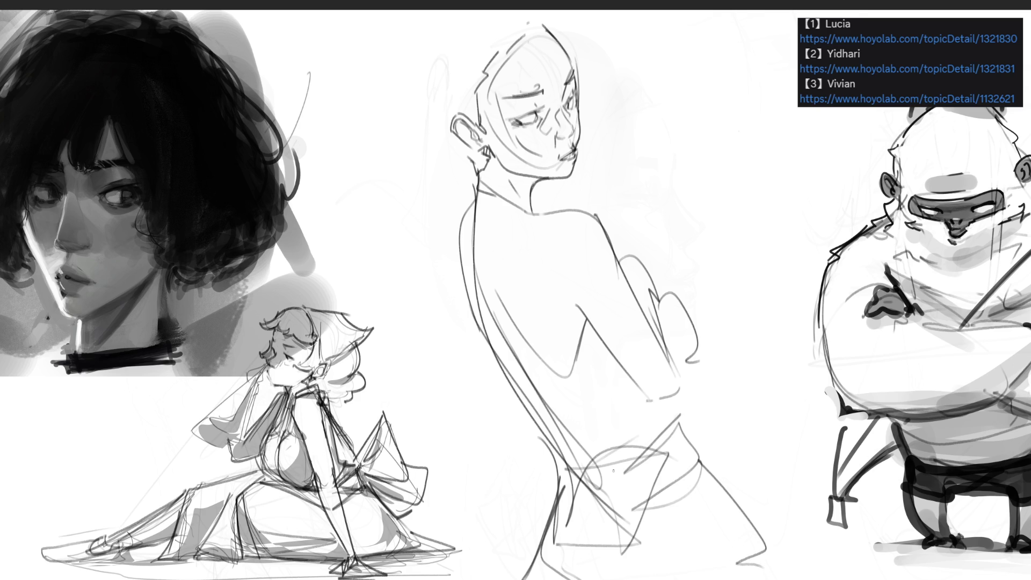
Draw curves left of the head forming a loose hair bun
drag(414, 84, 467, 160)
key(ctrl+z)
drag(411, 120, 470, 172)
mouse_move(414, 96)
mouse_down()
mouse_move(395, 37)
mouse_move(446, 11)
mouse_move(395, 64)
mouse_up()
mouse_move(413, 29)
mouse_down()
mouse_move(388, 75)
mouse_move(383, 134)
mouse_up()
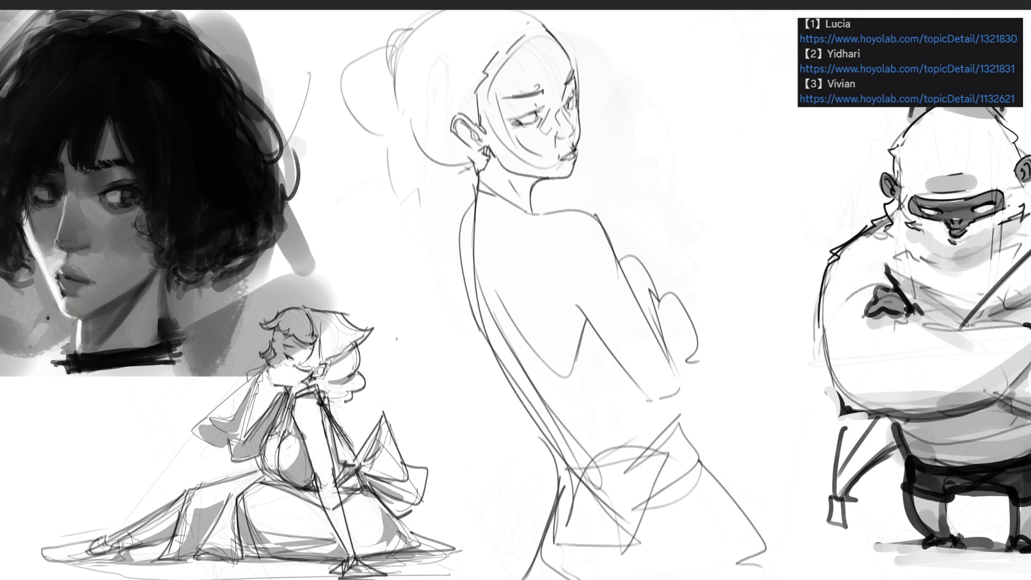
Draw long horizontal lines beside and above the head
drag(534, 179, 762, 174)
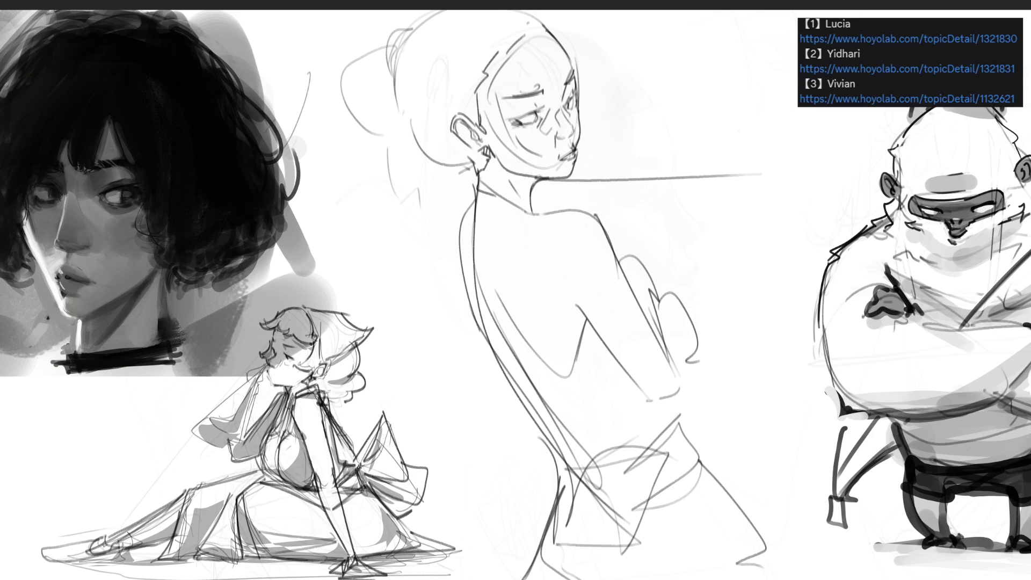
drag(515, 117, 778, 122)
drag(648, 105, 832, 121)
key(ctrl+z)
drag(564, 96, 797, 97)
drag(508, 90, 765, 74)
drag(656, 62, 798, 68)
Add more long, slightly rising lines across the page, working downward
drag(583, 130, 868, 113)
drag(569, 154, 945, 139)
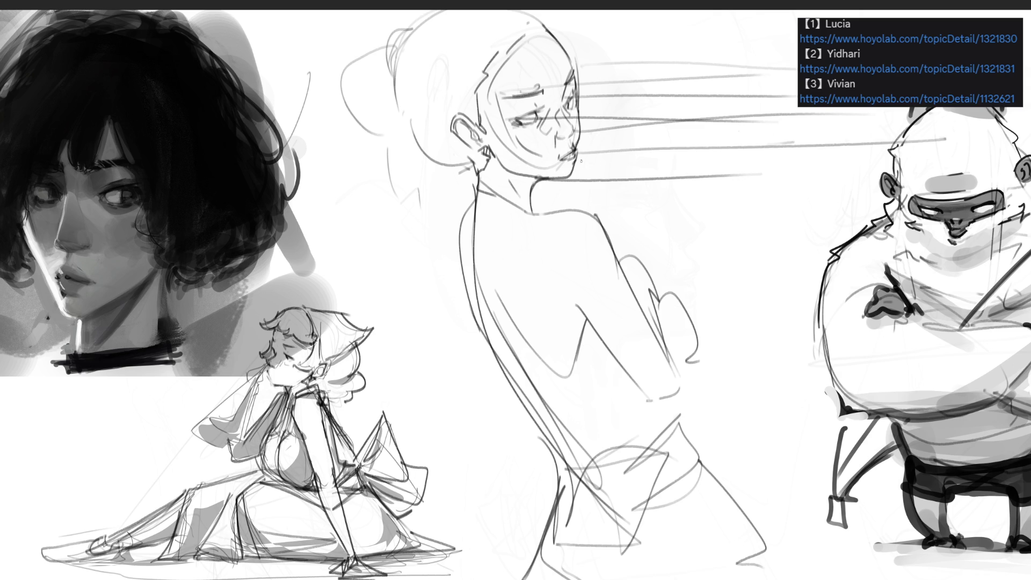
drag(467, 135, 925, 111)
drag(584, 93, 874, 72)
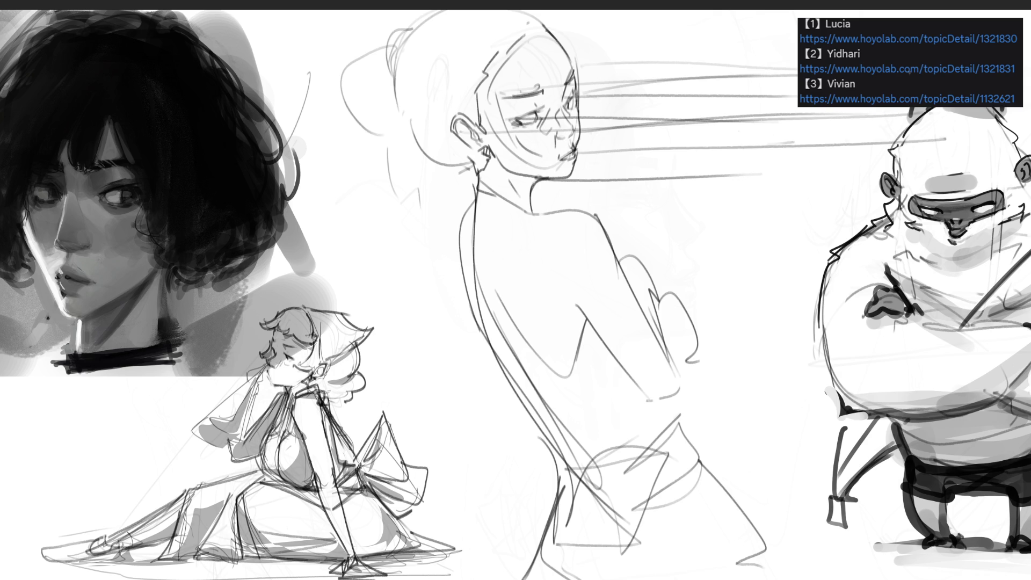
drag(573, 183, 904, 173)
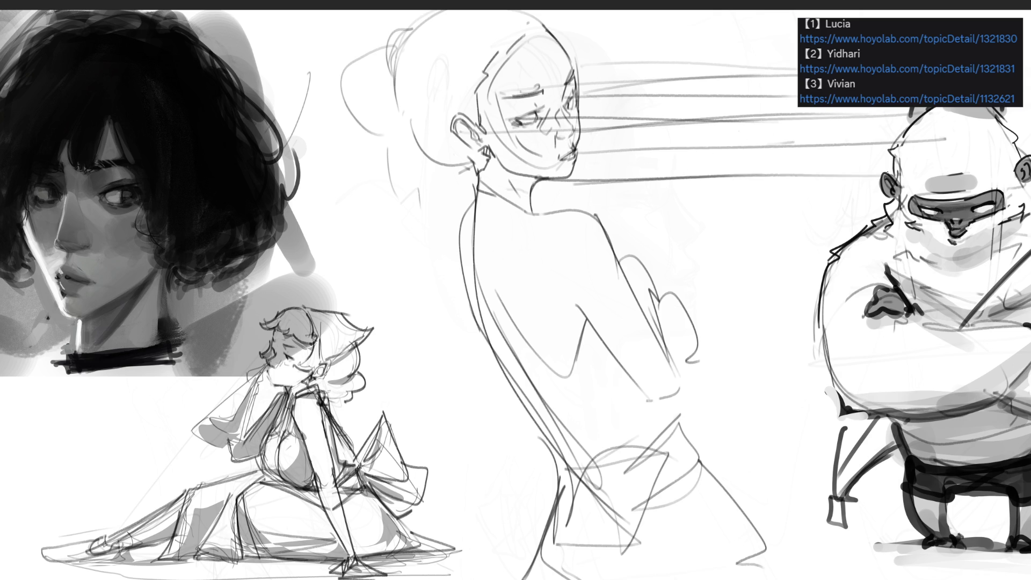
drag(513, 210, 933, 227)
drag(873, 225, 682, 255)
drag(610, 259, 1029, 229)
mouse_move(657, 340)
mouse_down()
mouse_move(695, 321)
mouse_move(938, 275)
mouse_up()
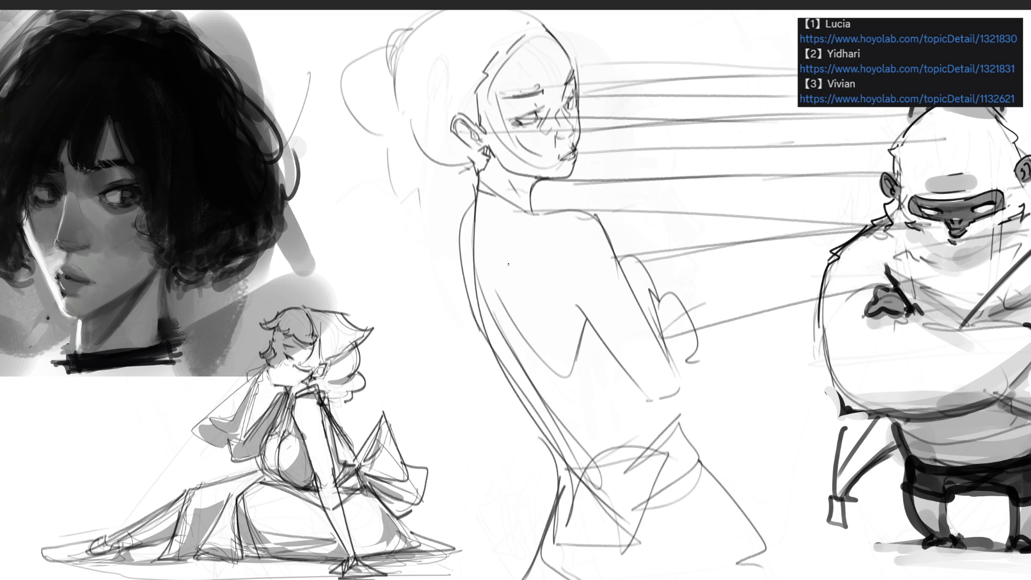
Sweep lines from the central figure to the right figure and across the lower centre
drag(443, 244, 834, 475)
mouse_move(659, 438)
mouse_down()
mouse_move(755, 388)
mouse_move(969, 313)
mouse_up()
drag(738, 443, 941, 325)
drag(705, 469, 1020, 372)
drag(455, 569, 606, 511)
mouse_move(526, 579)
mouse_down()
mouse_move(633, 516)
mouse_move(468, 579)
mouse_up()
Hatch light lines and zigzags left of the central figure, then fade the middle figure
drag(493, 317, 406, 385)
drag(428, 195, 482, 189)
mouse_move(308, 207)
mouse_down()
mouse_move(360, 198)
mouse_move(459, 233)
mouse_up()
drag(473, 251, 358, 290)
drag(388, 297, 491, 287)
drag(393, 104, 310, 205)
drag(310, 205, 375, 198)
drag(405, 134, 358, 209)
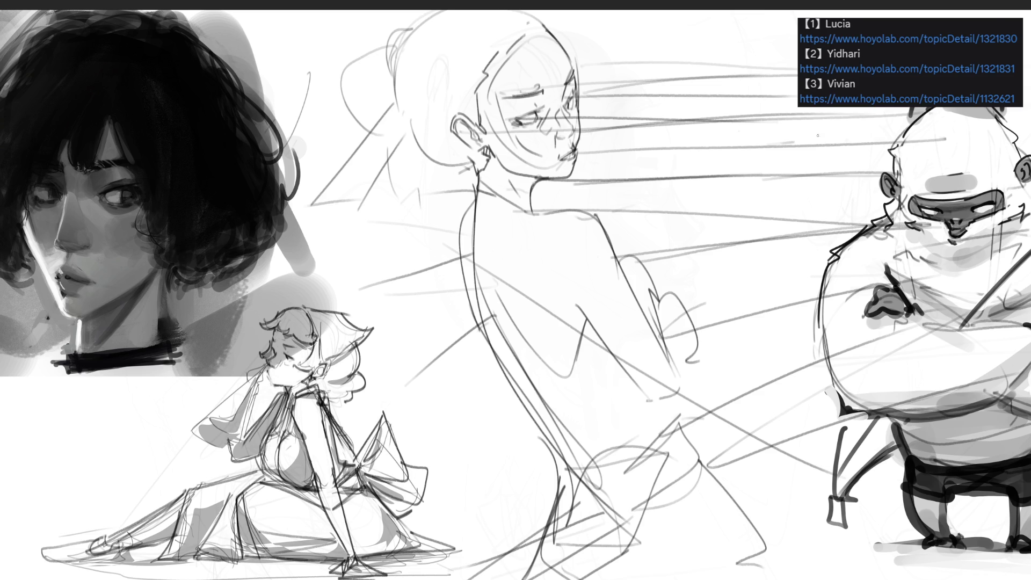
mouse_move(806, 134)
mouse_down()
mouse_move(430, 81)
mouse_move(591, 483)
mouse_move(752, 510)
mouse_up()
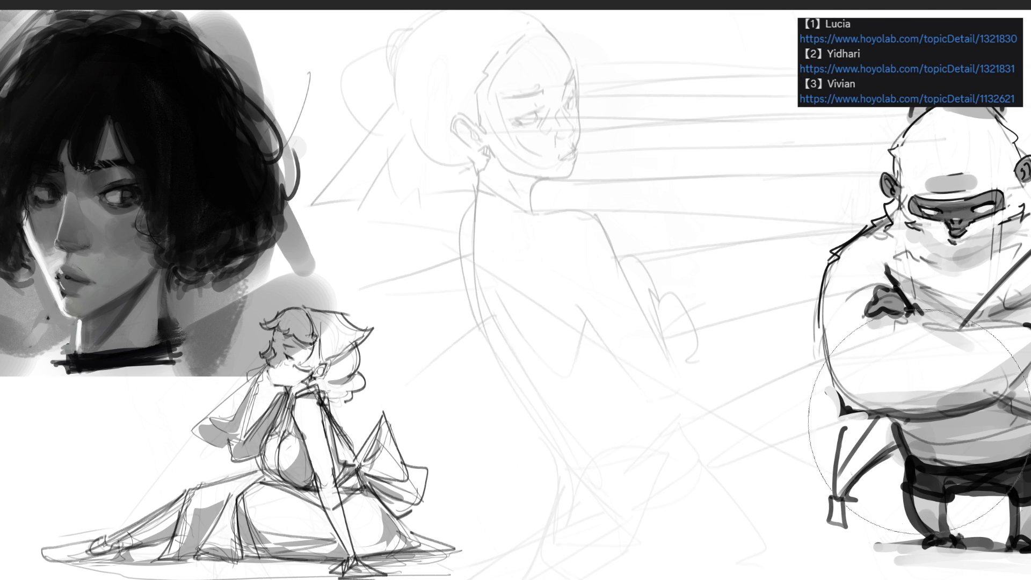
Fade the old figure further and draw dark hair loops and long hanging strands over it
drag(940, 424, 718, 35)
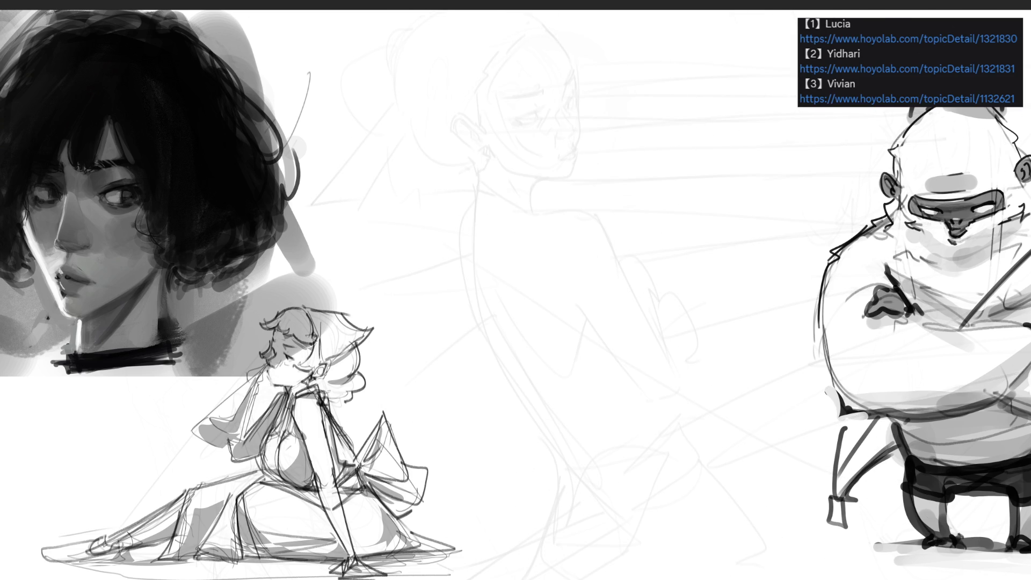
drag(510, 43, 604, 81)
mouse_move(621, 17)
mouse_down()
mouse_move(624, 99)
mouse_move(639, 112)
mouse_up()
mouse_move(647, 49)
mouse_down()
mouse_move(661, 171)
mouse_move(682, 12)
mouse_move(752, 328)
mouse_move(703, 336)
mouse_up()
drag(470, 40, 408, 226)
mouse_move(470, 78)
mouse_down()
mouse_move(433, 141)
mouse_move(429, 395)
mouse_up()
drag(472, 100, 510, 382)
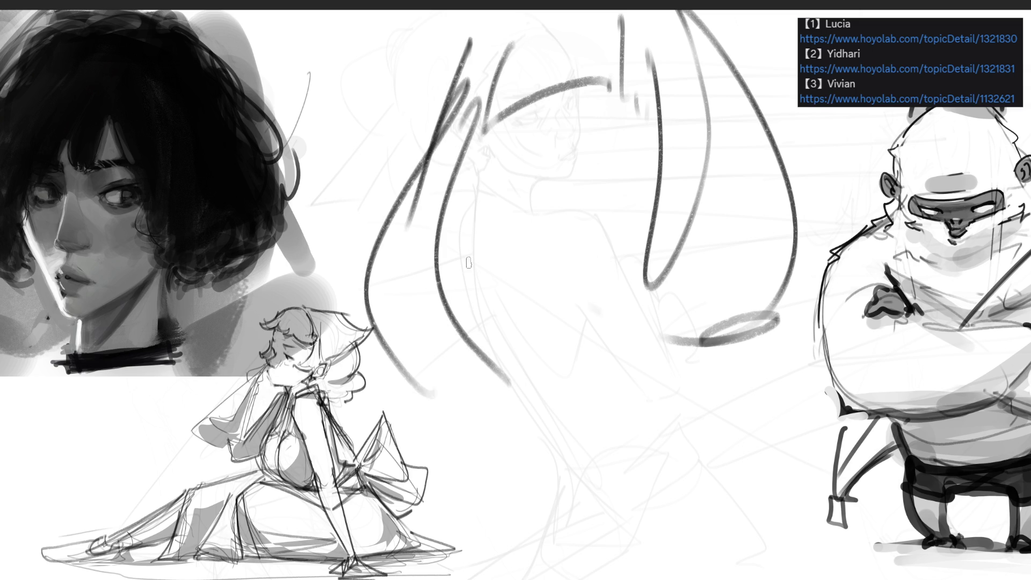
drag(475, 126, 464, 343)
drag(473, 161, 467, 218)
drag(466, 115, 522, 429)
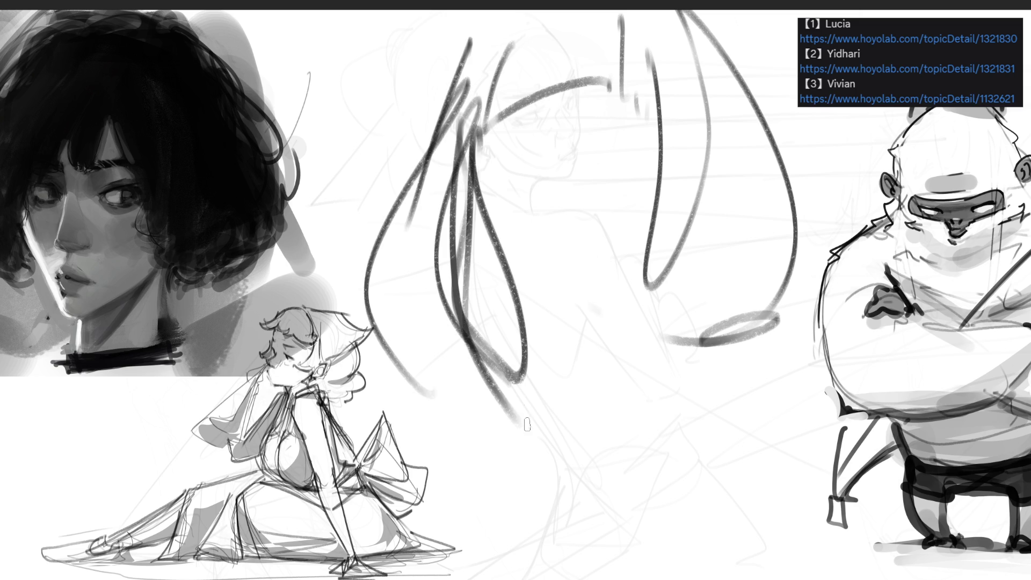
Mark the brows, eyes, nose and mouth with short dark dashes
mouse_move(454, 171)
mouse_down()
mouse_move(538, 124)
mouse_move(673, 102)
mouse_move(666, 131)
mouse_up()
mouse_move(642, 154)
mouse_down()
mouse_move(604, 177)
mouse_move(647, 169)
mouse_up()
mouse_move(612, 178)
mouse_down()
mouse_move(666, 158)
mouse_move(476, 199)
mouse_move(524, 209)
mouse_up()
drag(489, 153, 523, 207)
mouse_move(537, 169)
mouse_down()
mouse_move(553, 231)
mouse_move(538, 257)
mouse_move(561, 295)
mouse_up()
mouse_move(576, 258)
mouse_down()
mouse_move(581, 288)
mouse_move(559, 306)
mouse_up()
Sketch the curved jaw and chin lines below the face
drag(568, 312, 537, 320)
mouse_move(559, 312)
mouse_down()
mouse_move(559, 325)
mouse_move(623, 324)
mouse_up()
drag(561, 341, 580, 347)
mouse_move(580, 349)
mouse_down()
mouse_move(561, 371)
mouse_move(478, 352)
mouse_up()
drag(545, 376, 674, 371)
drag(569, 390, 666, 371)
drag(708, 341, 639, 405)
mouse_move(706, 344)
mouse_down()
mouse_move(682, 400)
mouse_move(692, 338)
mouse_up()
mouse_move(694, 316)
mouse_down()
mouse_move(666, 403)
mouse_move(785, 394)
mouse_up()
drag(768, 97, 868, 284)
mouse_move(843, 338)
mouse_down()
mouse_move(773, 429)
mouse_move(591, 441)
mouse_move(591, 454)
mouse_up()
Draw long hair strands on both sides and over the head, shading the hair top in grey
mouse_move(570, 406)
mouse_down()
mouse_move(596, 537)
mouse_move(539, 566)
mouse_up()
drag(574, 537, 569, 419)
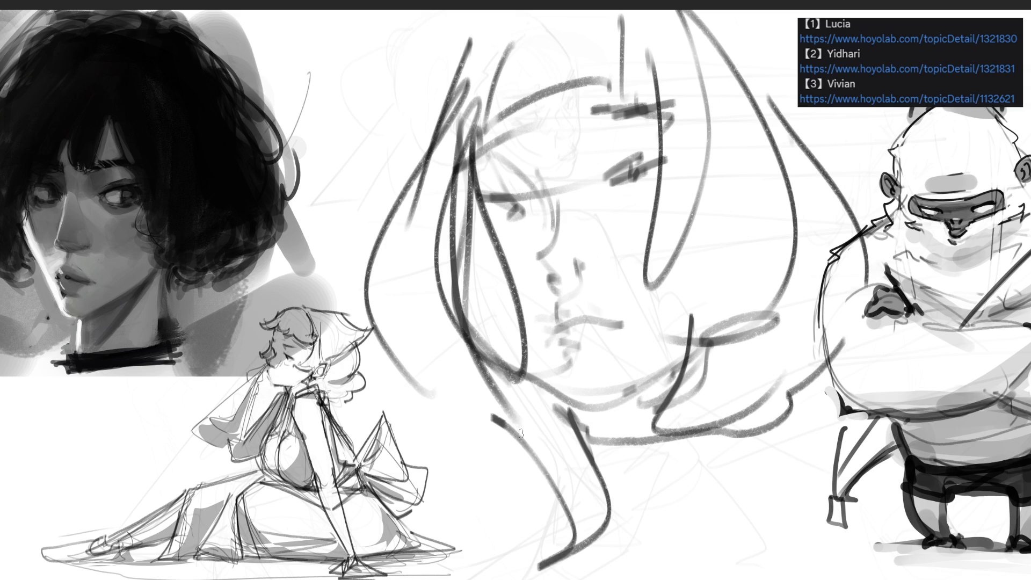
drag(491, 419, 575, 457)
drag(472, 467, 409, 139)
drag(443, 42, 379, 201)
drag(365, 236, 510, 12)
drag(693, 12, 774, 75)
drag(752, 30, 865, 220)
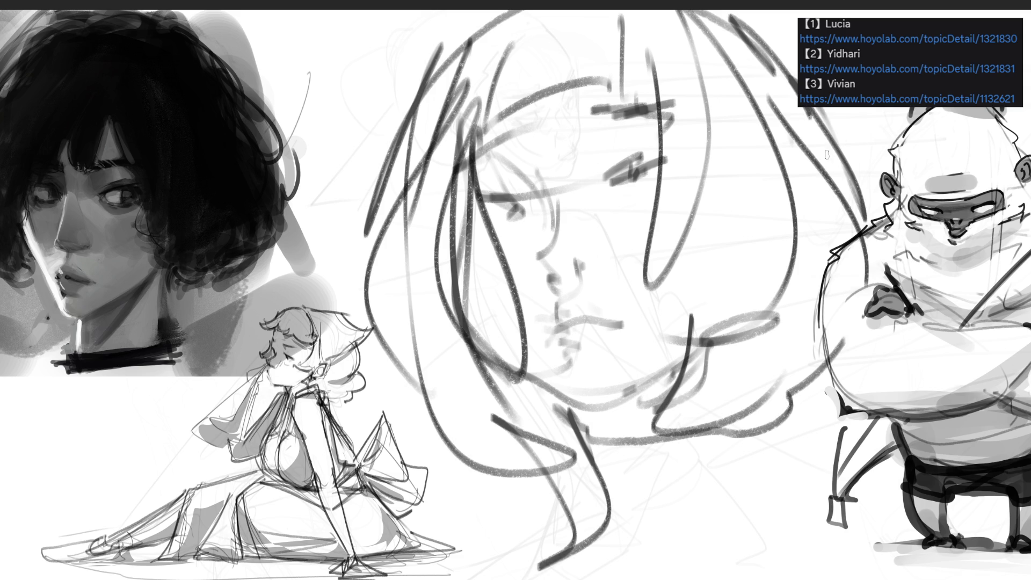
drag(806, 108, 760, 465)
drag(795, 423, 767, 432)
drag(841, 396, 719, 456)
drag(854, 389, 789, 424)
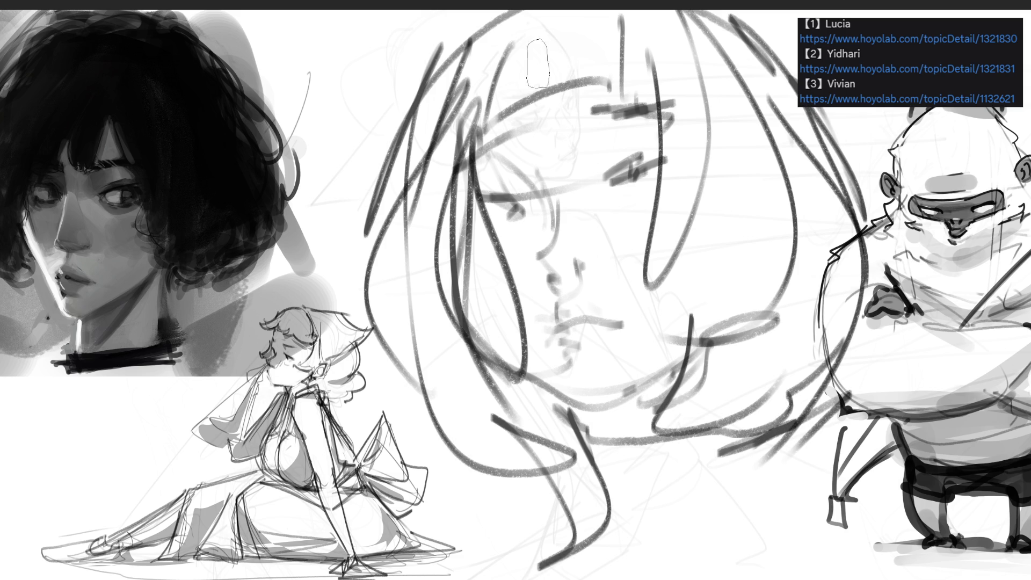
mouse_move(472, 118)
mouse_down()
mouse_move(510, 60)
mouse_move(580, 48)
mouse_move(677, 70)
mouse_move(671, 22)
mouse_move(649, 387)
mouse_up()
Paint dark textured hair masses down the right, left and upper-left of the head
mouse_move(714, 97)
mouse_down()
mouse_move(714, 430)
mouse_move(784, 54)
mouse_move(795, 429)
mouse_move(750, 82)
mouse_move(744, 483)
mouse_up()
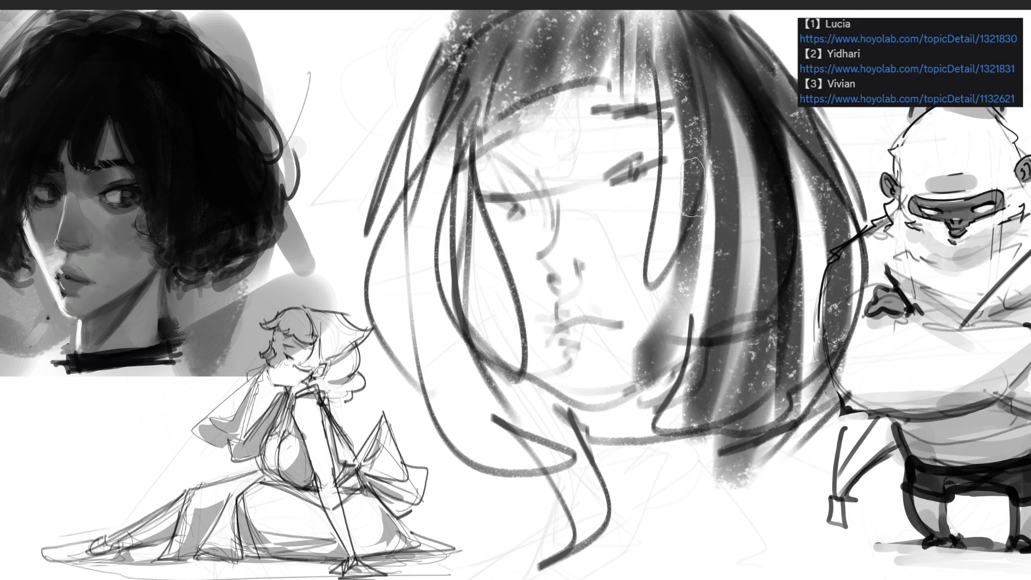
mouse_move(465, 65)
mouse_down()
mouse_move(419, 430)
mouse_move(395, 446)
mouse_move(537, 526)
mouse_move(538, 448)
mouse_up()
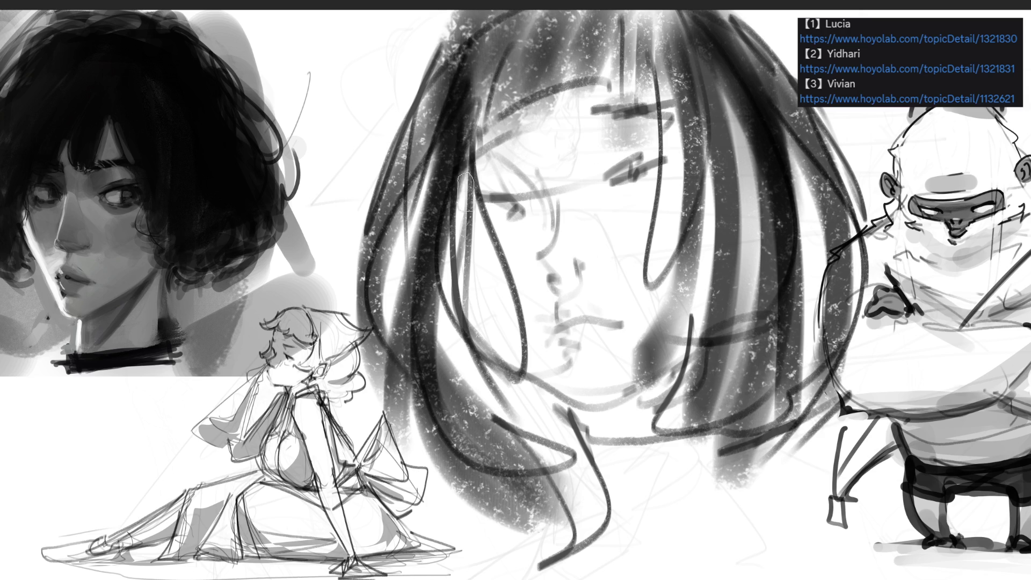
drag(465, 150, 552, 440)
drag(483, 357, 586, 446)
drag(428, 317, 462, 392)
drag(418, 269, 456, 59)
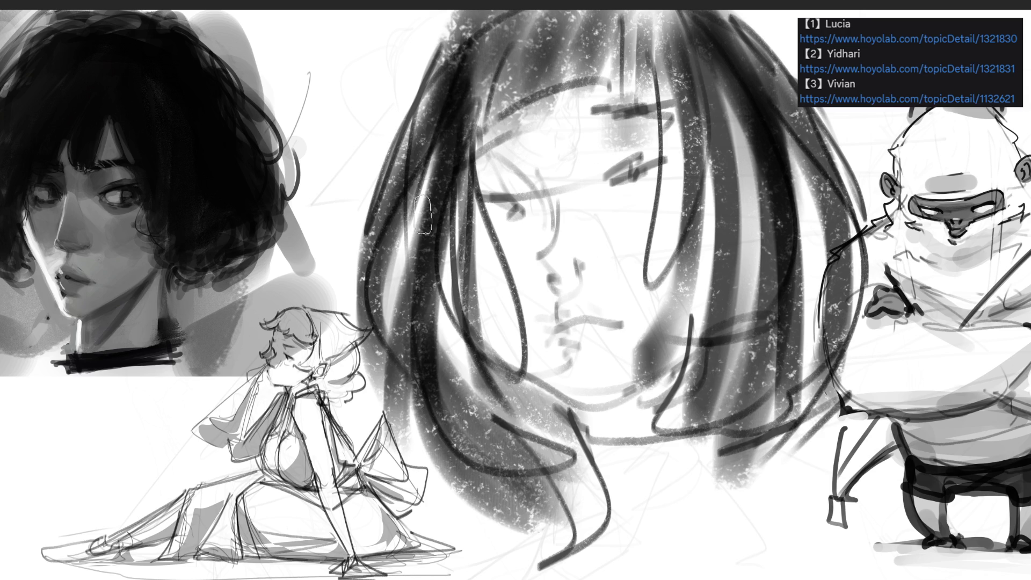
drag(473, 156, 623, 27)
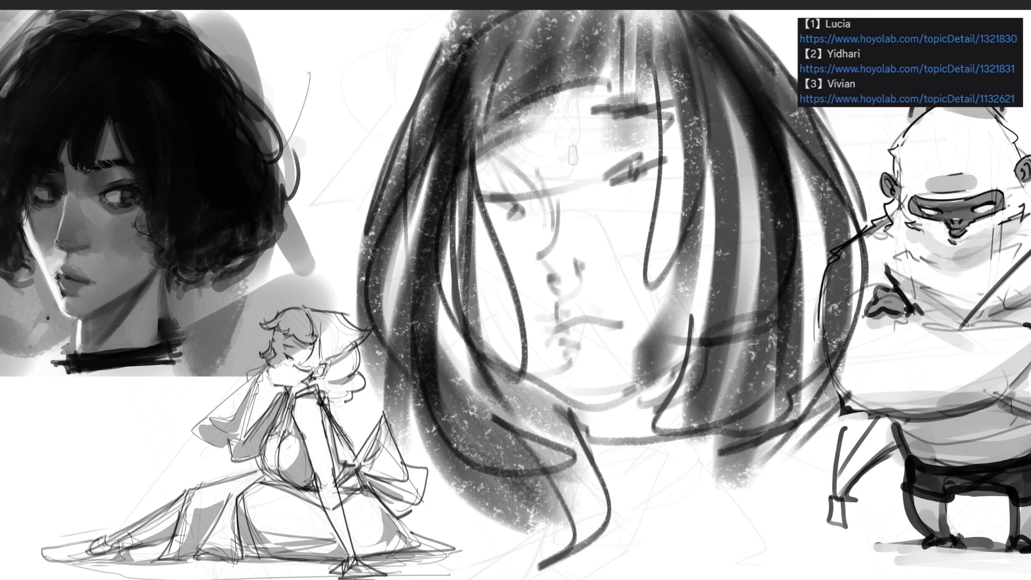
Shade the face grey across the cheeks, nose, jaw, chin and around both eyes
key(])
key(])
drag(537, 172, 531, 236)
mouse_move(515, 155)
mouse_down()
mouse_move(516, 301)
mouse_move(483, 236)
mouse_up()
key([)
key([)
mouse_move(537, 269)
mouse_down()
mouse_move(559, 333)
mouse_move(515, 355)
mouse_move(559, 371)
mouse_move(569, 349)
mouse_up()
mouse_move(537, 392)
mouse_down()
mouse_move(580, 424)
mouse_move(720, 338)
mouse_move(692, 396)
mouse_up()
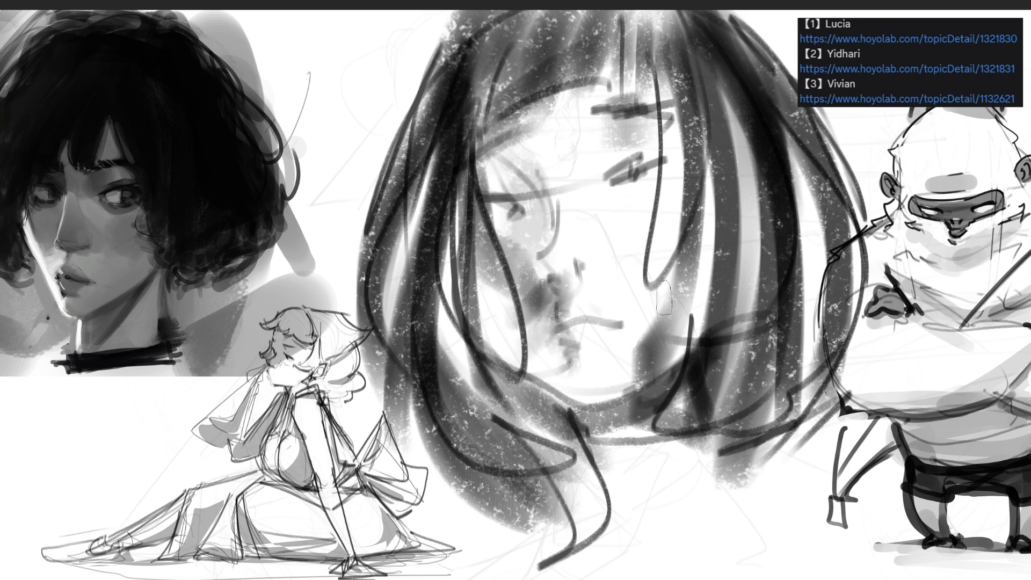
mouse_move(659, 176)
mouse_down()
mouse_move(602, 166)
mouse_move(641, 145)
mouse_move(652, 156)
mouse_move(508, 187)
mouse_up()
mouse_move(528, 126)
mouse_down()
mouse_move(558, 231)
mouse_move(645, 203)
mouse_up()
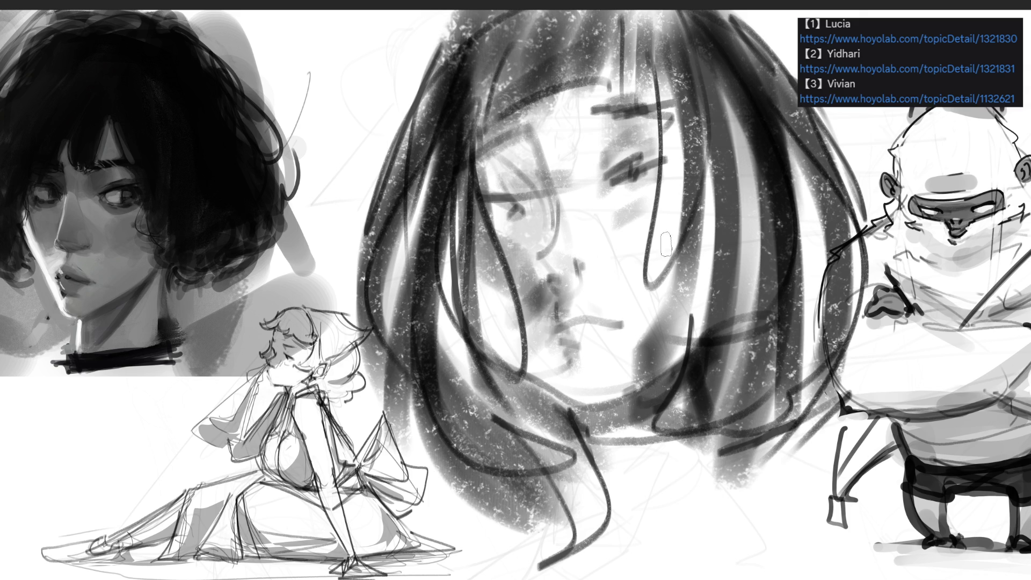
Select the hair at the right of the face, add a long dark strand, then erase its excess
drag(700, 12, 824, 12)
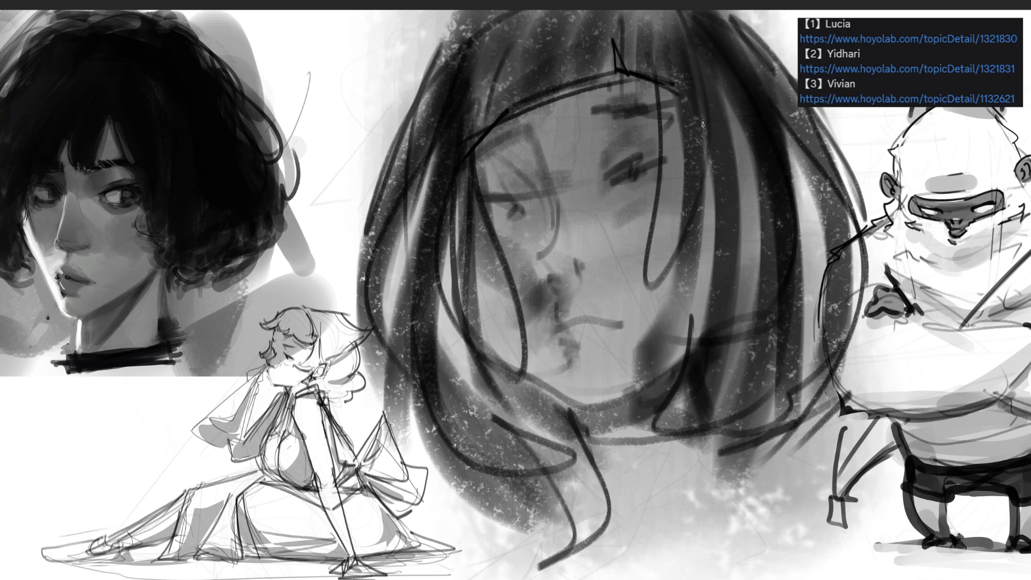
mouse_move(684, 94)
mouse_down()
mouse_move(689, 282)
mouse_move(663, 435)
mouse_up()
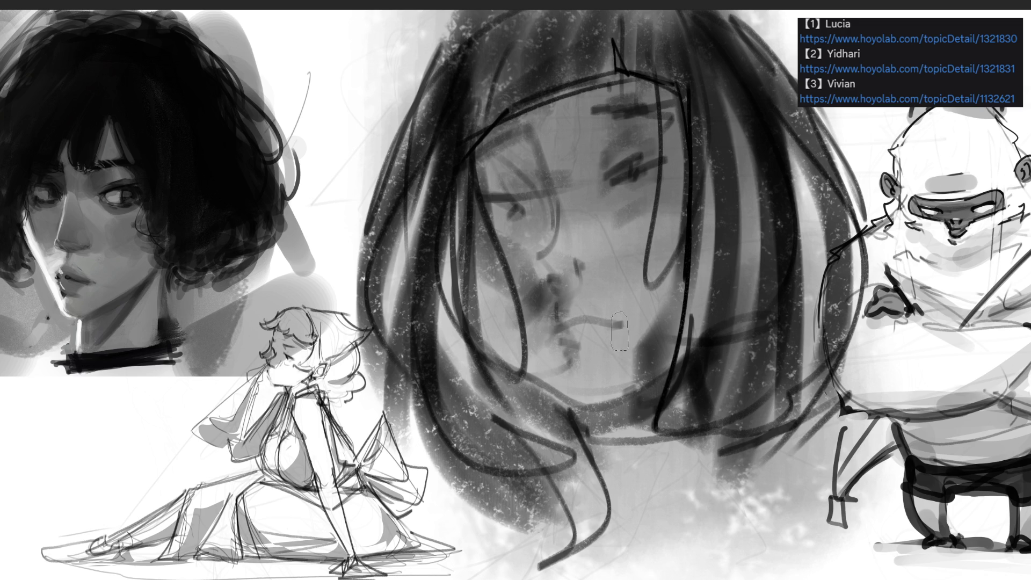
mouse_move(652, 257)
mouse_down()
mouse_move(664, 305)
mouse_move(666, 241)
mouse_move(629, 284)
mouse_up()
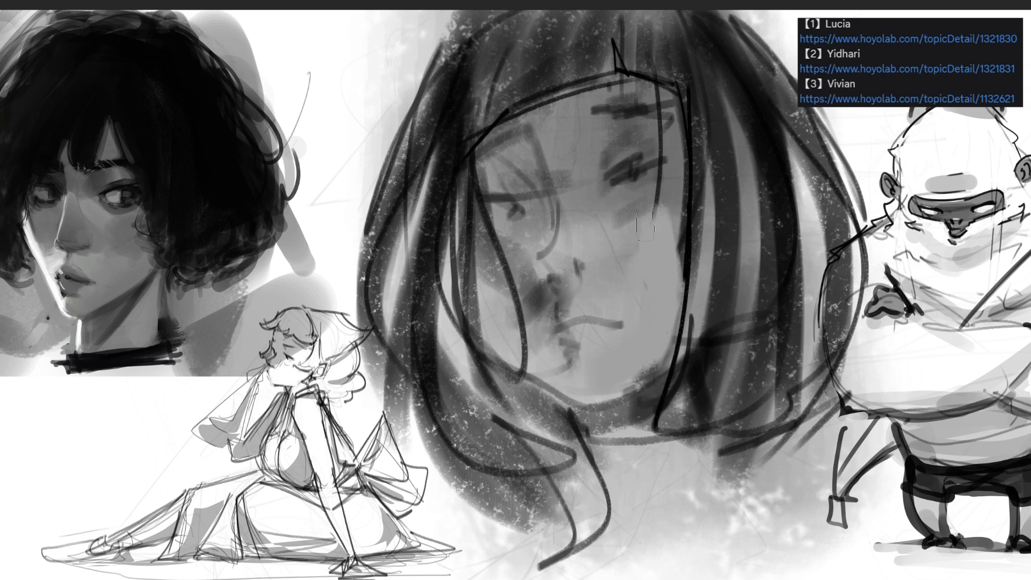
mouse_move(656, 212)
mouse_down()
mouse_move(671, 188)
mouse_move(624, 226)
mouse_move(570, 193)
mouse_move(591, 177)
mouse_move(535, 126)
mouse_up()
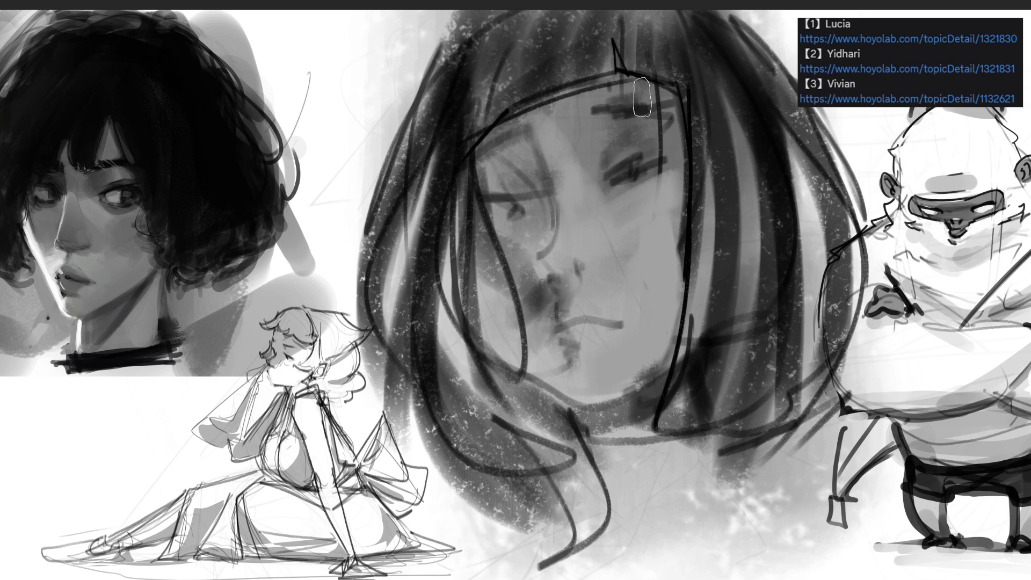
Lighten the forehead and eye area, then repaint both eyes' eyelids and irises
mouse_move(496, 132)
mouse_down()
mouse_move(618, 83)
mouse_move(526, 110)
mouse_move(634, 78)
mouse_move(616, 79)
mouse_move(618, 62)
mouse_move(564, 109)
mouse_move(647, 90)
mouse_up()
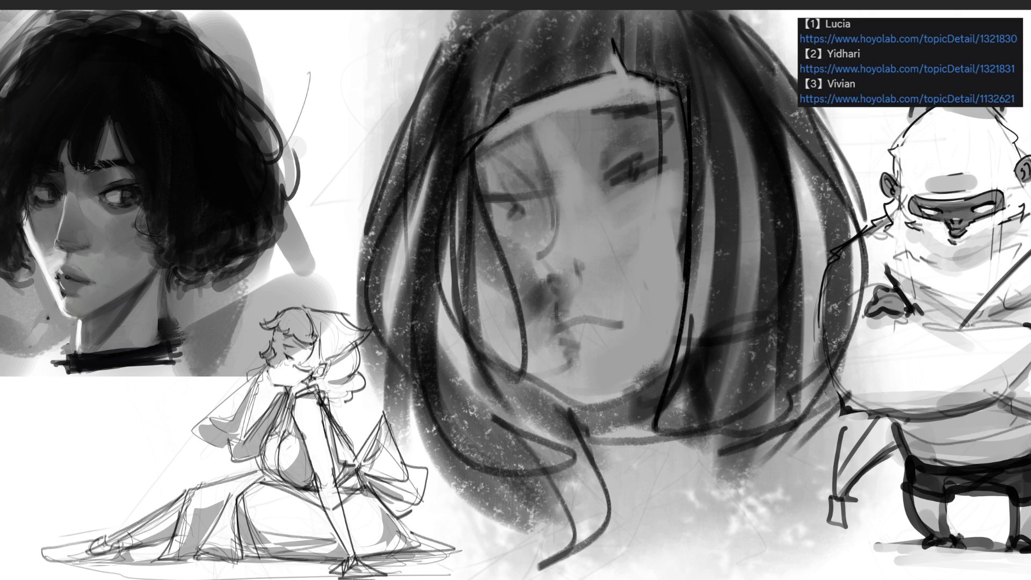
mouse_move(601, 144)
mouse_down()
mouse_move(666, 118)
mouse_move(607, 161)
mouse_up()
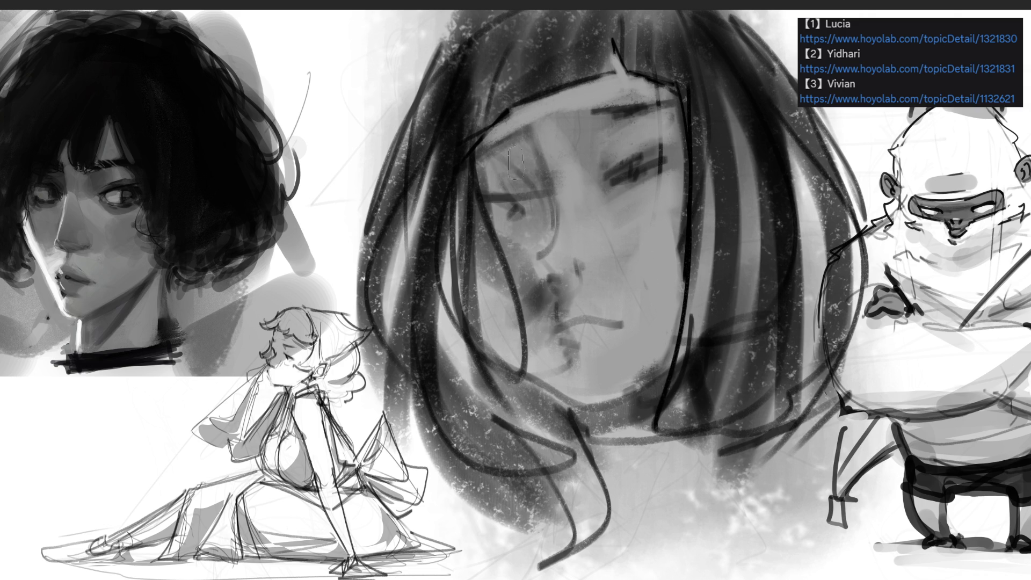
drag(500, 180, 534, 188)
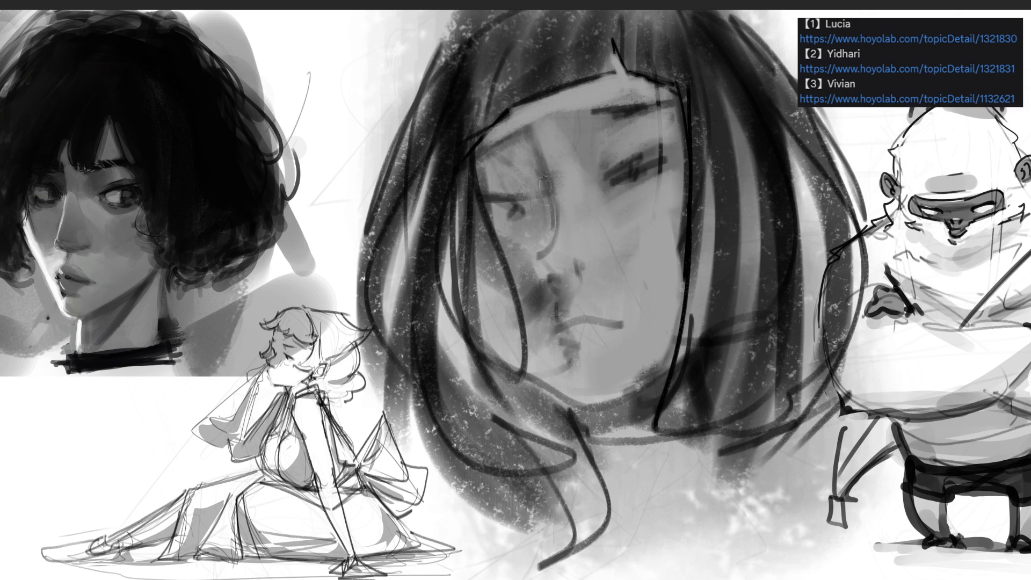
drag(482, 158, 517, 136)
mouse_move(520, 208)
mouse_down()
mouse_move(529, 198)
mouse_move(516, 206)
mouse_up()
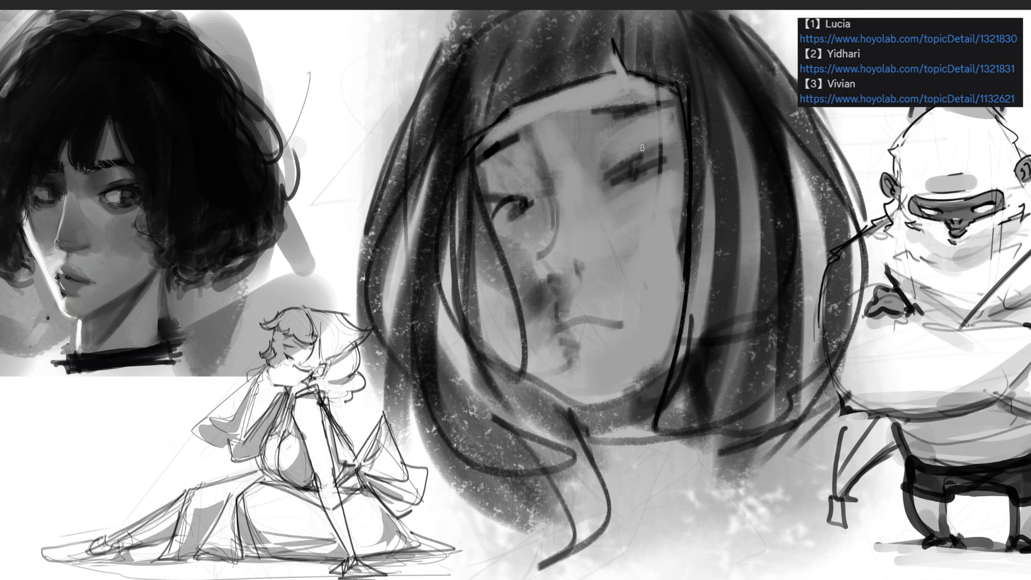
mouse_move(611, 180)
mouse_down()
mouse_move(631, 156)
mouse_move(658, 153)
mouse_move(641, 164)
mouse_move(649, 171)
mouse_up()
Shade the nose bridge and the area beside and below the left eye
drag(545, 164, 543, 256)
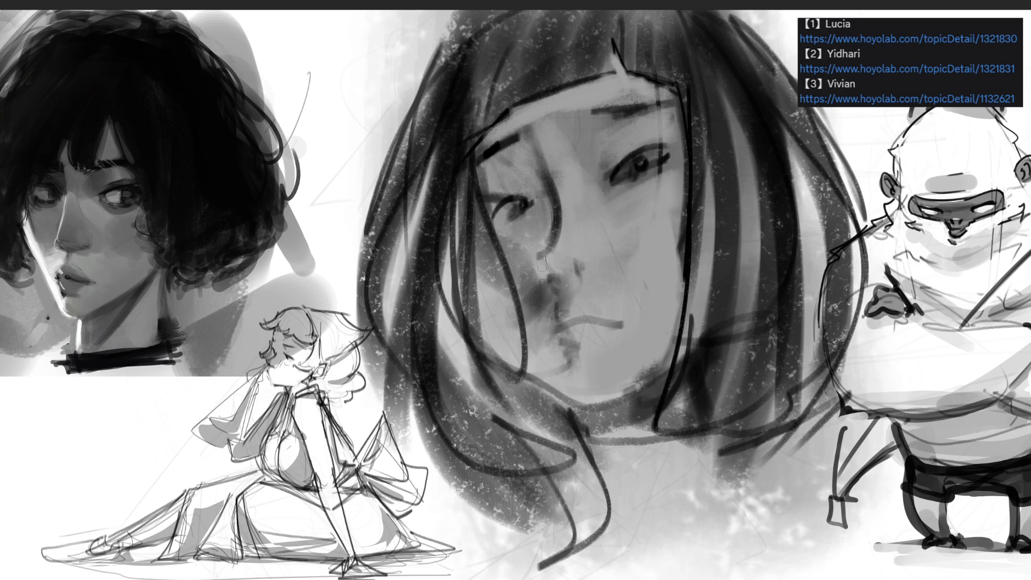
mouse_move(563, 201)
mouse_down()
mouse_move(550, 273)
mouse_move(582, 258)
mouse_move(584, 269)
mouse_up()
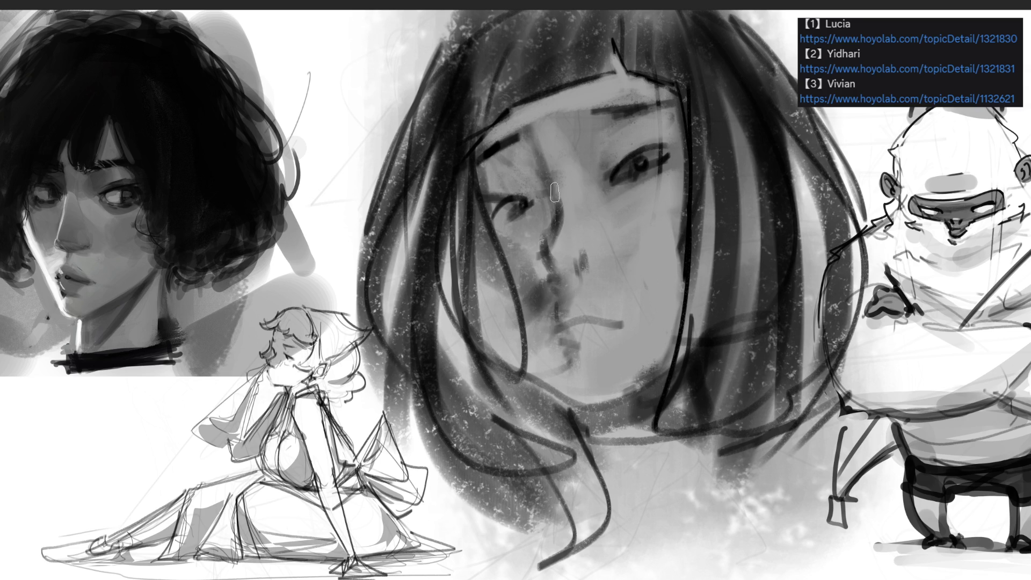
drag(526, 226, 491, 263)
drag(545, 195, 542, 253)
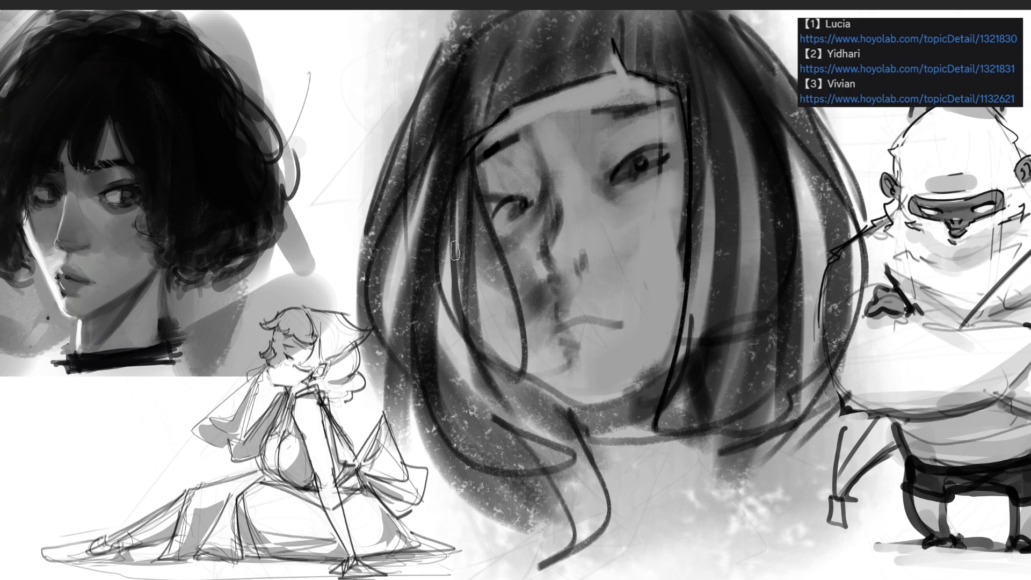
Darken a strand down the left hair, add a light lower-hair stroke, and lighten a band across the face
mouse_move(471, 182)
mouse_down()
mouse_move(475, 237)
mouse_move(544, 392)
mouse_up()
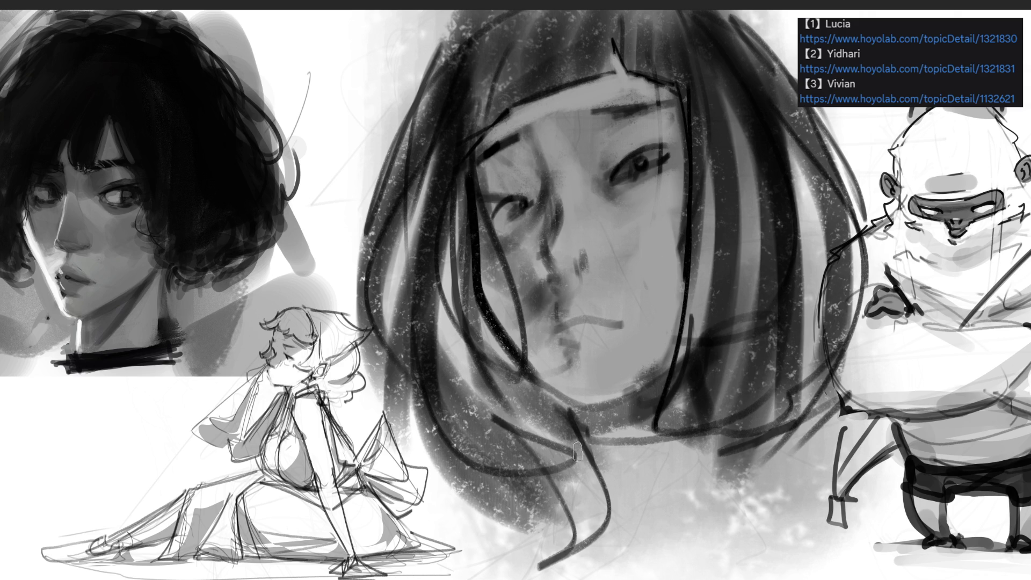
mouse_move(478, 311)
mouse_down()
mouse_move(556, 410)
mouse_move(672, 376)
mouse_move(658, 395)
mouse_up()
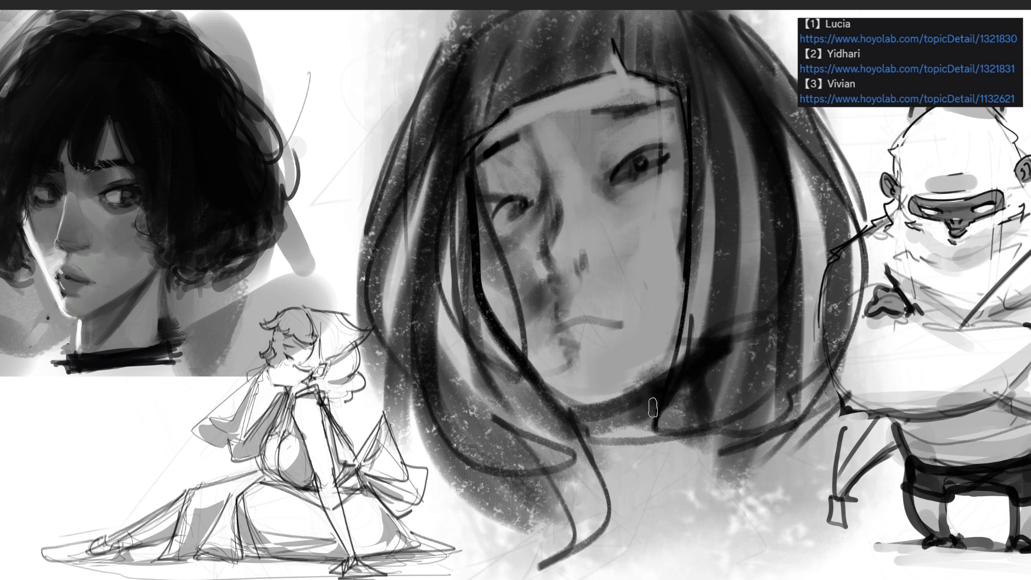
drag(579, 427, 613, 538)
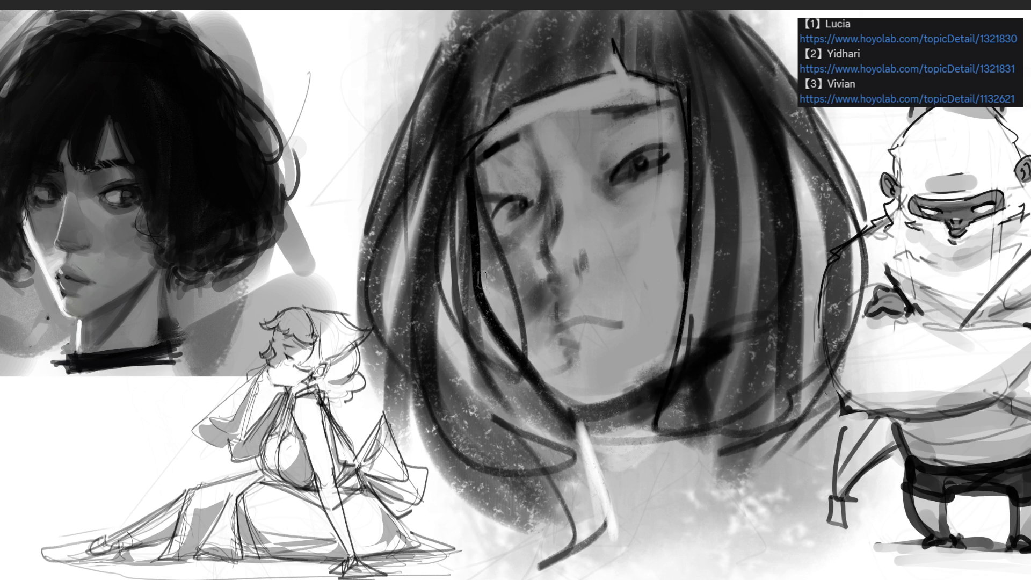
drag(486, 282, 570, 405)
Darken the upper nose with a small mark, undo and redo that shading, and lighten the hairline
mouse_move(555, 276)
mouse_down()
mouse_move(579, 261)
mouse_move(612, 300)
mouse_up()
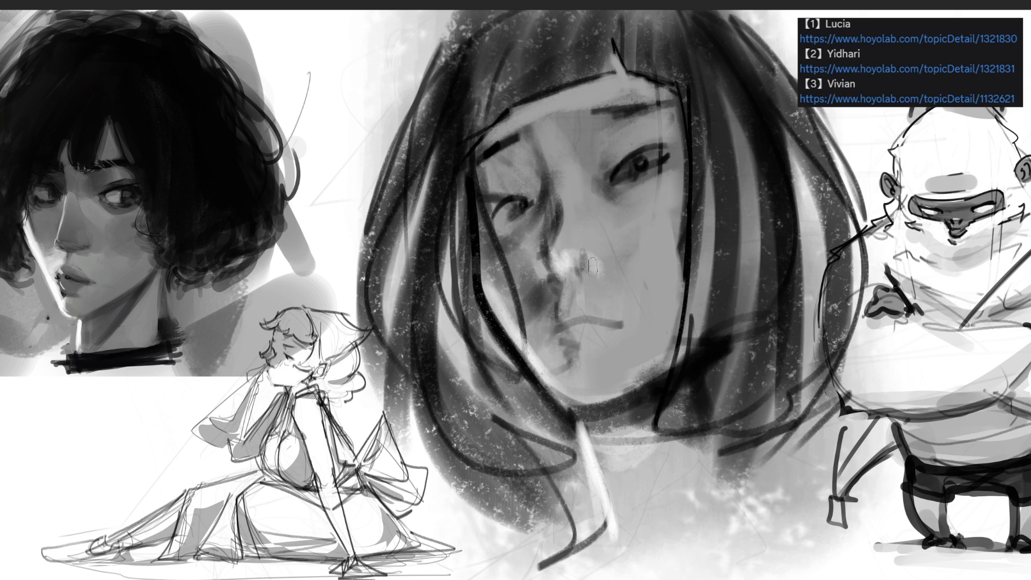
drag(568, 235, 588, 260)
key(ctrl+z)
key(ctrl+shift+z)
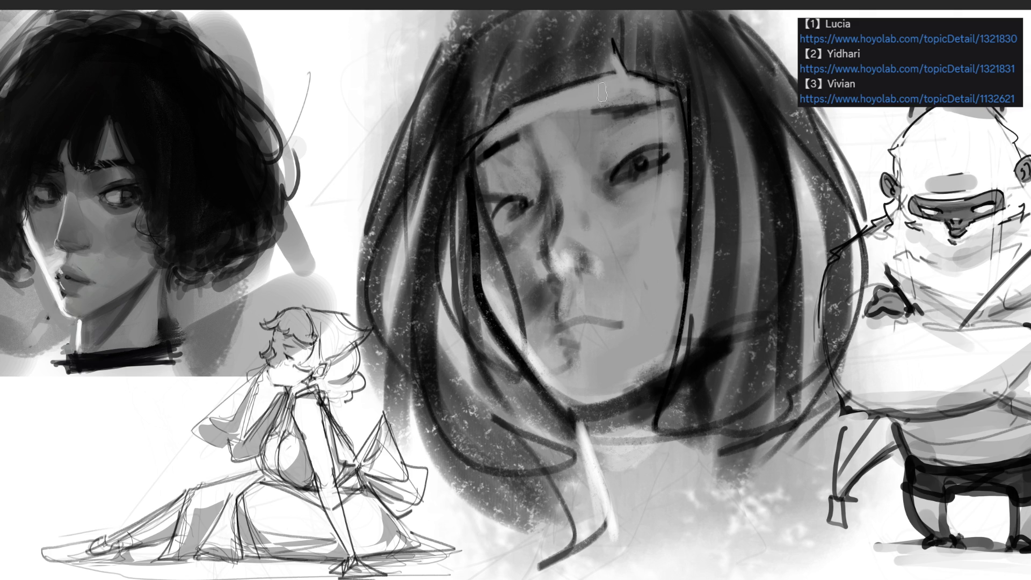
drag(529, 111, 596, 107)
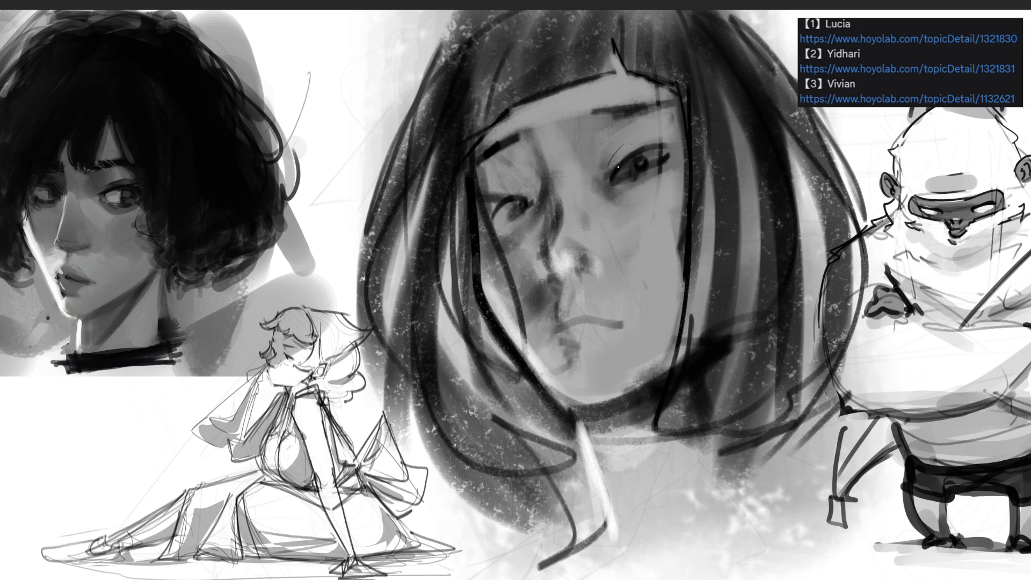
Redraw both eyes' upper and lower eyelid lines darker and add a highlight beside the right pupil
drag(613, 181, 674, 152)
mouse_move(612, 172)
mouse_down()
mouse_move(662, 131)
mouse_move(673, 151)
mouse_up()
drag(530, 200, 495, 201)
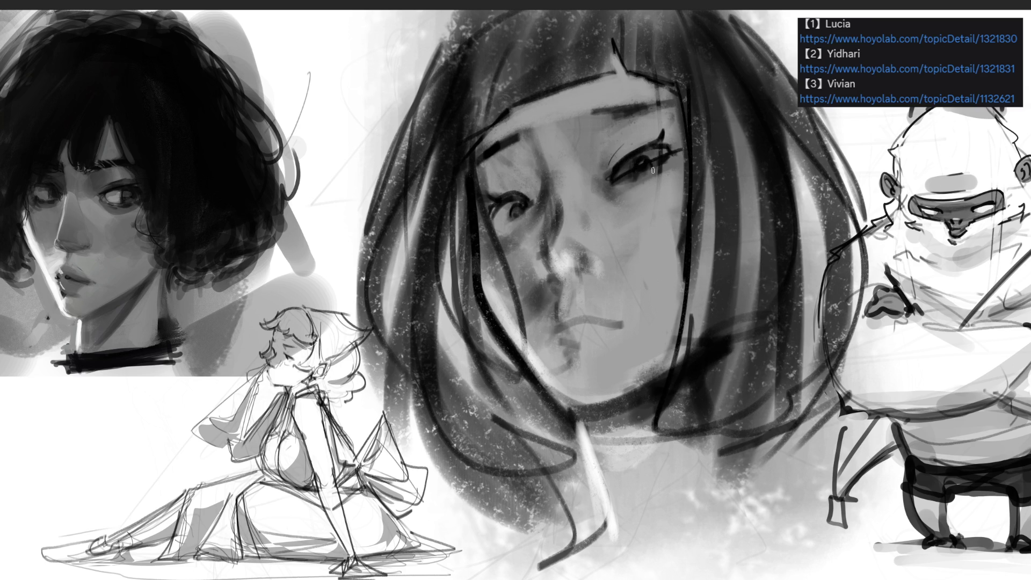
drag(621, 181, 662, 157)
mouse_move(658, 163)
mouse_down()
mouse_move(637, 162)
mouse_move(652, 151)
mouse_up()
Give the right eye a dark iris and upper lash line, then paint dark strands down the right hair
mouse_move(625, 171)
mouse_down()
mouse_move(687, 154)
mouse_move(622, 184)
mouse_up()
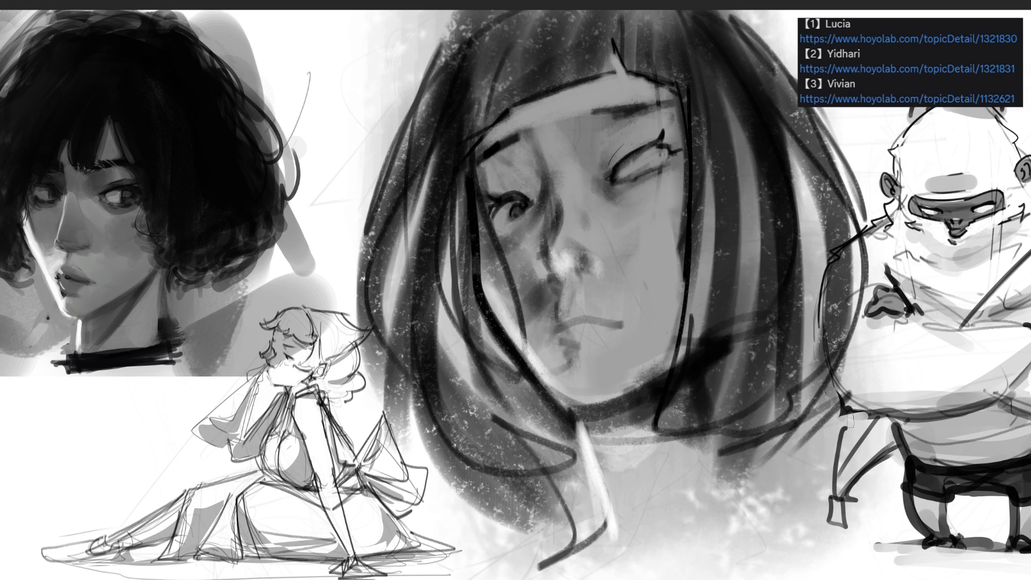
mouse_move(631, 171)
mouse_down()
mouse_move(649, 159)
mouse_move(648, 171)
mouse_up()
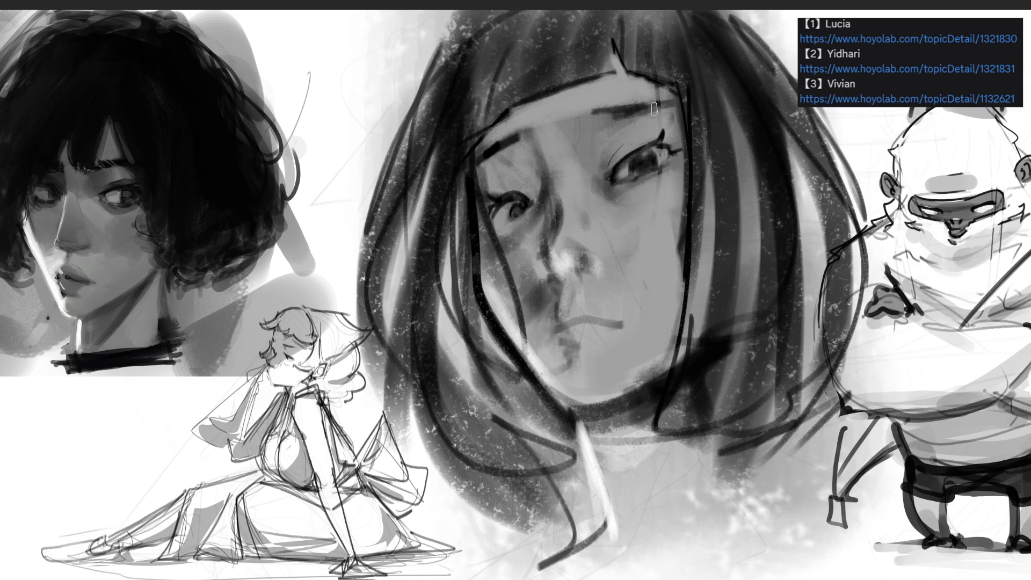
drag(631, 157, 680, 162)
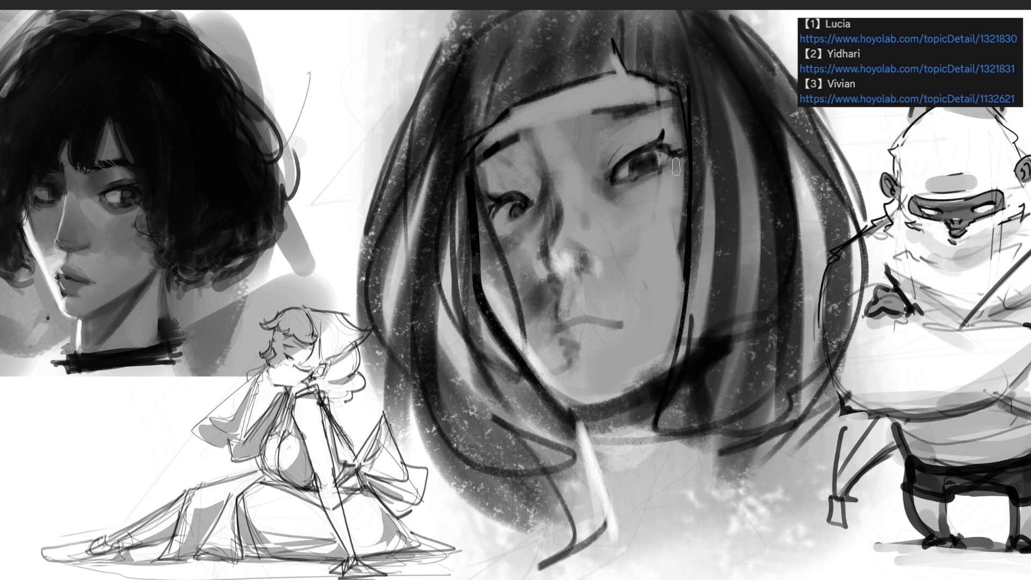
drag(673, 89, 693, 435)
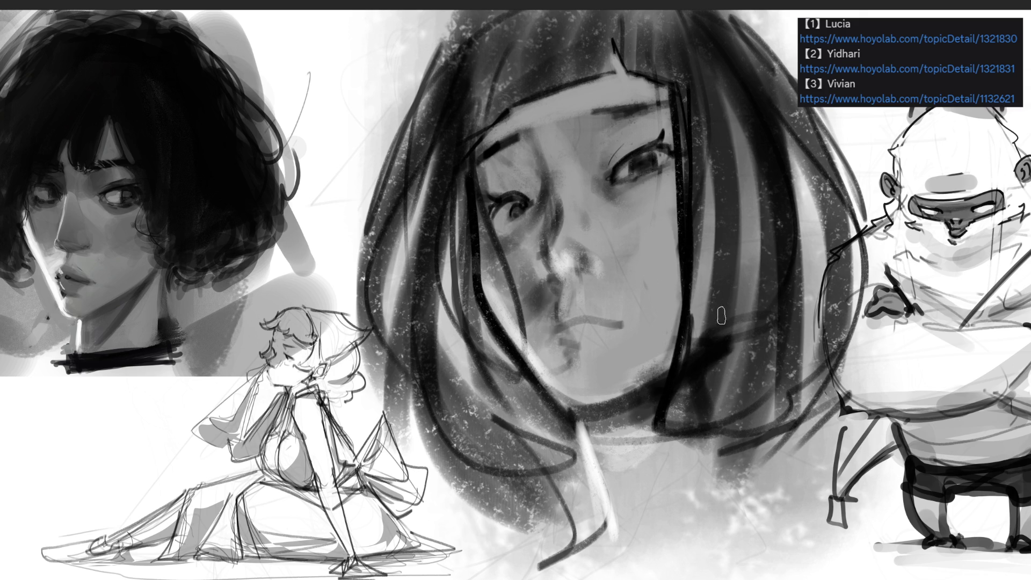
drag(696, 72, 675, 439)
Paint dark vertical strands down the right side of the bob, out to its outer edge
mouse_move(721, 86)
mouse_down()
mouse_move(701, 444)
mouse_move(719, 472)
mouse_up()
drag(725, 110, 751, 465)
drag(720, 357, 671, 489)
mouse_move(744, 140)
mouse_down()
mouse_move(717, 451)
mouse_move(758, 204)
mouse_up()
drag(766, 294, 771, 467)
drag(768, 150, 803, 454)
drag(754, 89, 805, 449)
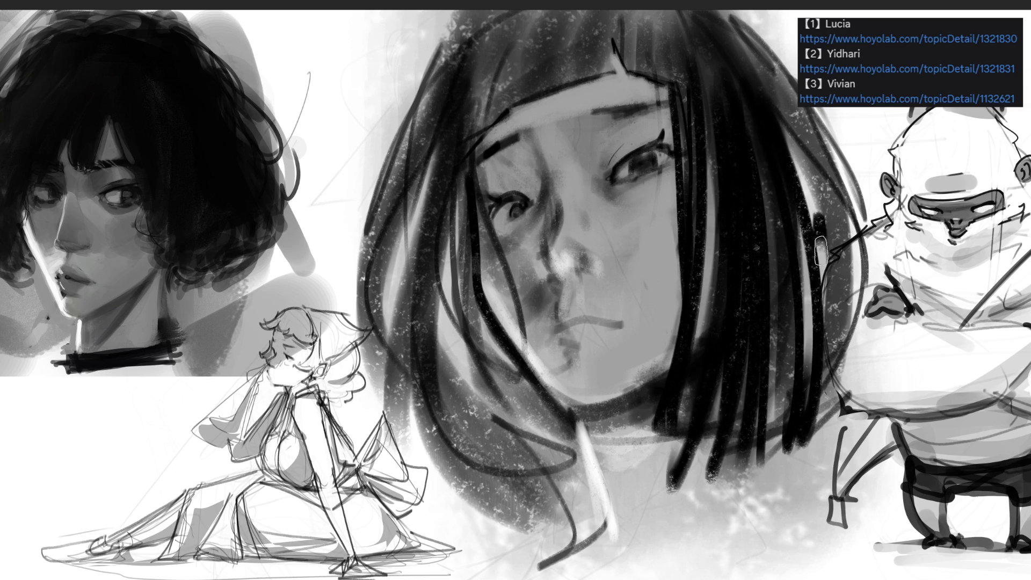
drag(814, 183, 837, 354)
mouse_move(729, 14)
mouse_down()
mouse_move(781, 86)
mouse_move(783, 170)
mouse_up()
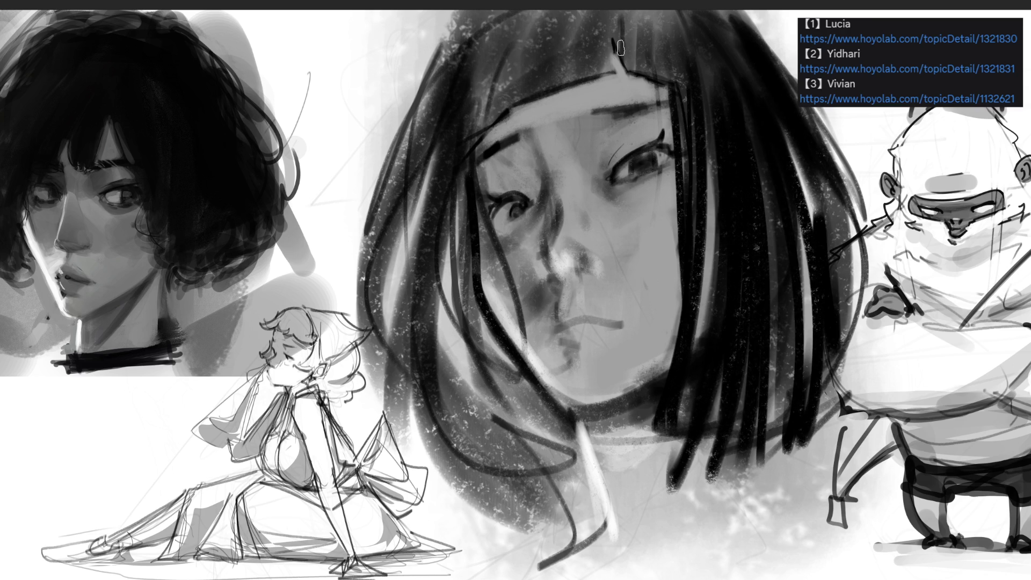
Thicken the bangs and the left side of the hair beside the face with dark strands
drag(620, 40, 670, 75)
mouse_move(637, 8)
mouse_down()
mouse_move(680, 79)
mouse_move(518, 110)
mouse_up()
drag(520, 58, 505, 123)
mouse_move(522, 40)
mouse_down()
mouse_move(499, 114)
mouse_move(468, 147)
mouse_up()
mouse_move(486, 22)
mouse_down()
mouse_move(445, 183)
mouse_move(409, 207)
mouse_up()
drag(457, 27, 419, 124)
mouse_move(446, 51)
mouse_down()
mouse_move(349, 344)
mouse_move(492, 507)
mouse_up()
drag(475, 65, 400, 462)
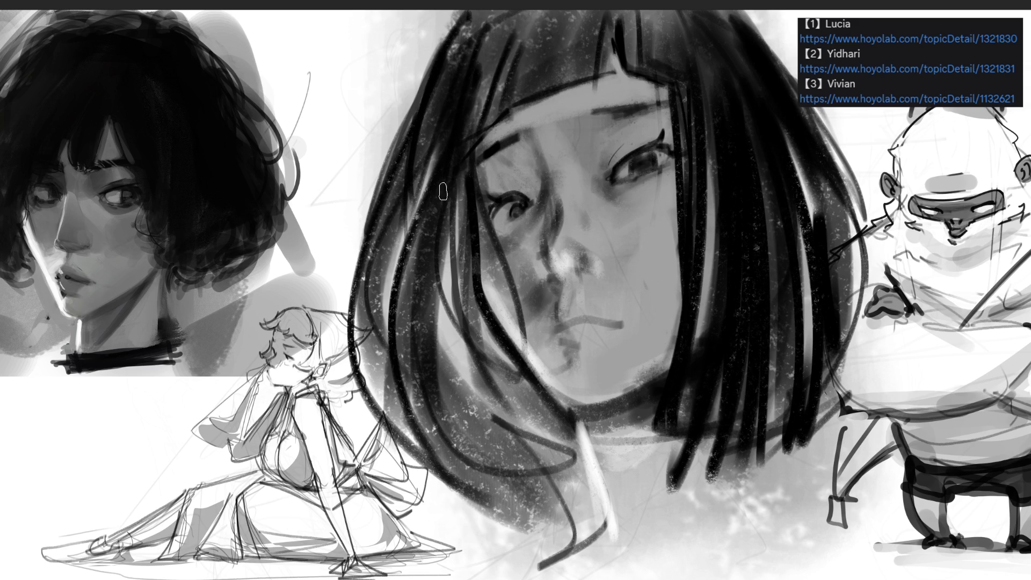
drag(467, 108, 502, 467)
mouse_move(463, 210)
mouse_down()
mouse_move(425, 371)
mouse_move(522, 475)
mouse_up()
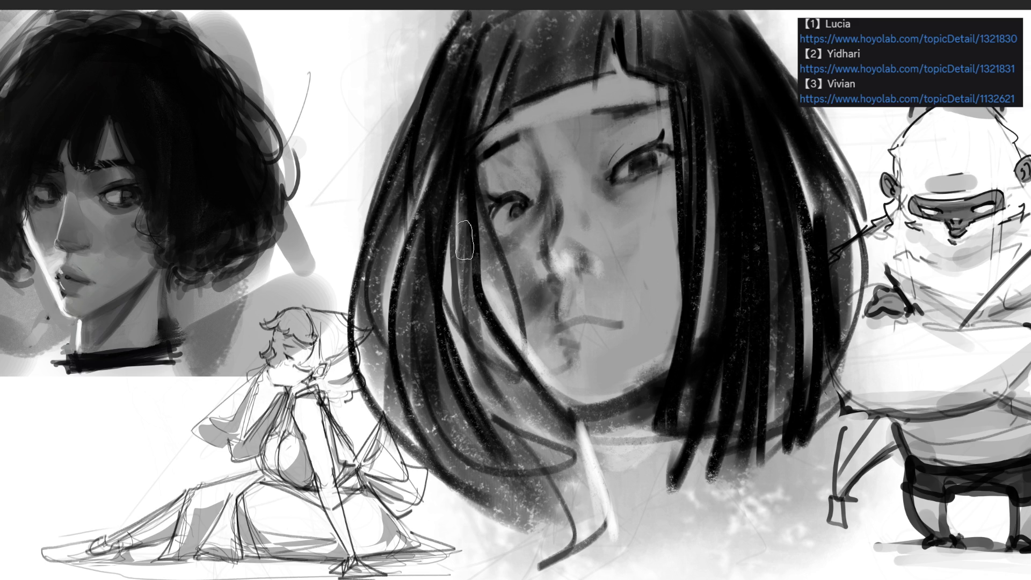
drag(465, 183, 553, 462)
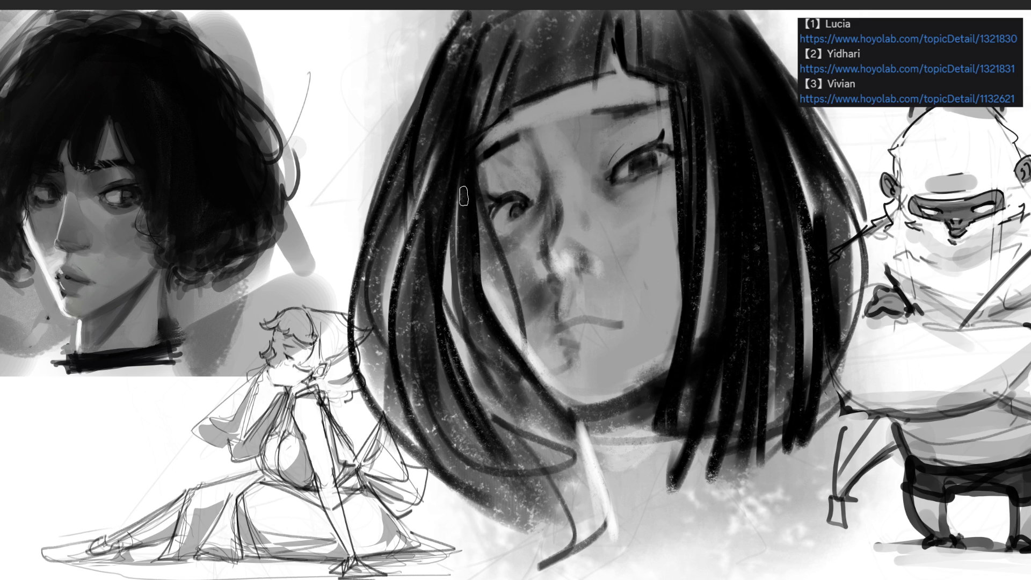
Highlight and narrow a strand left of the eye, then lighten the cheek and inner corner below the left eye
drag(467, 177, 501, 333)
drag(469, 180, 490, 309)
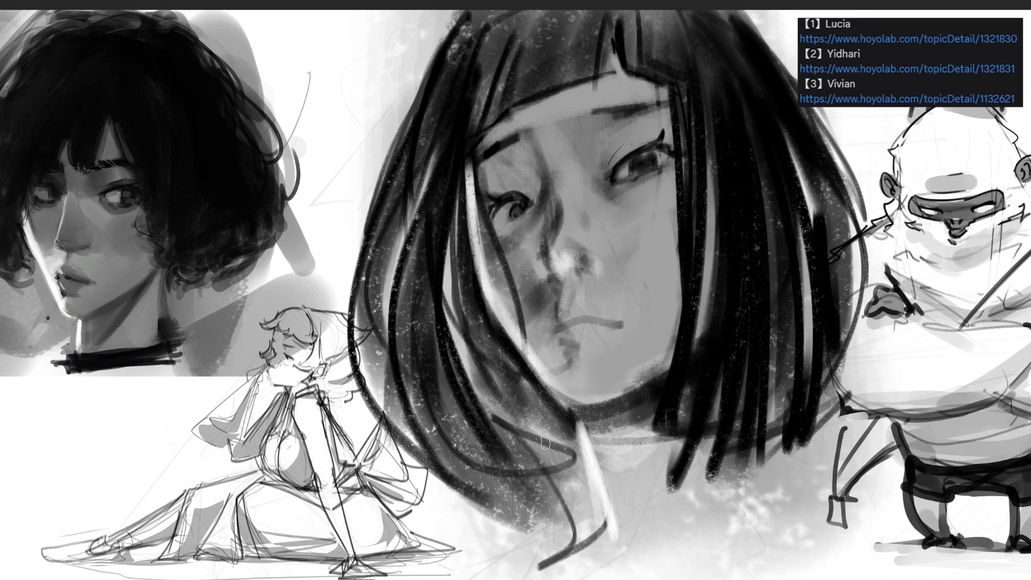
mouse_move(475, 102)
mouse_down()
mouse_move(438, 334)
mouse_move(451, 318)
mouse_up()
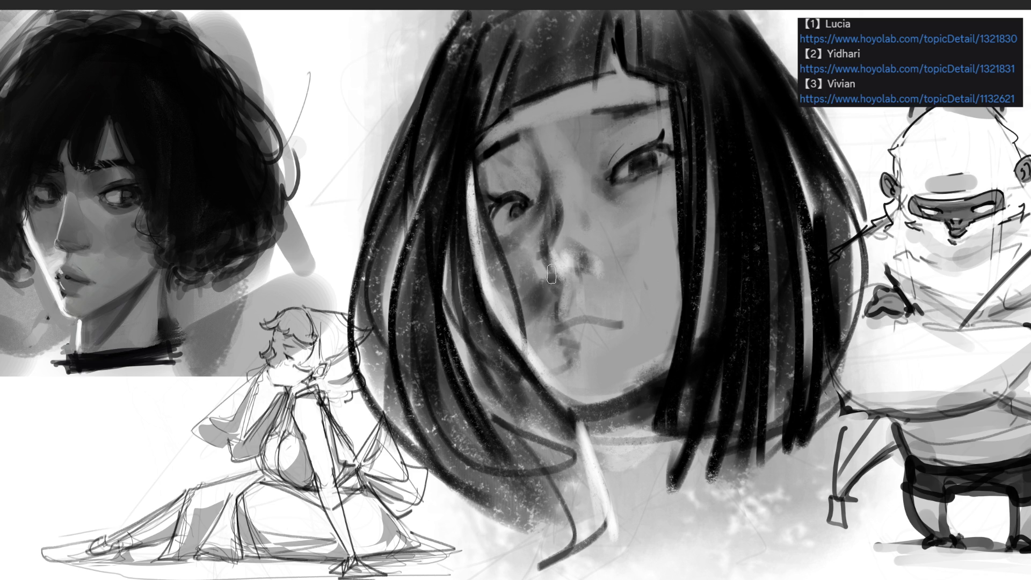
drag(499, 241, 532, 349)
drag(516, 269, 499, 243)
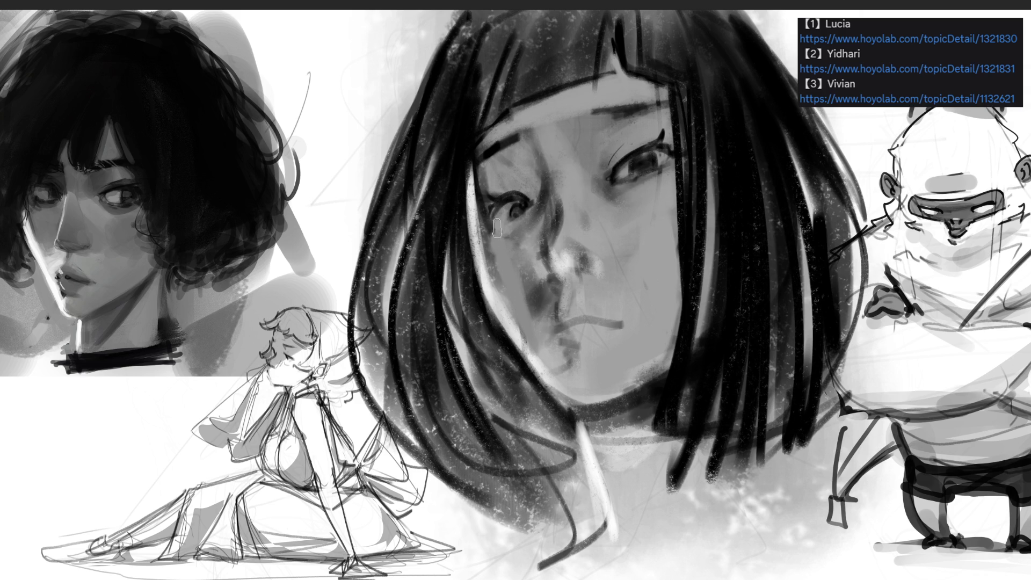
drag(500, 209, 489, 228)
Sample the dark hair colour, shade beside the mouth, blend the nose highlight, and darken the upper lip
alt+click(465, 159)
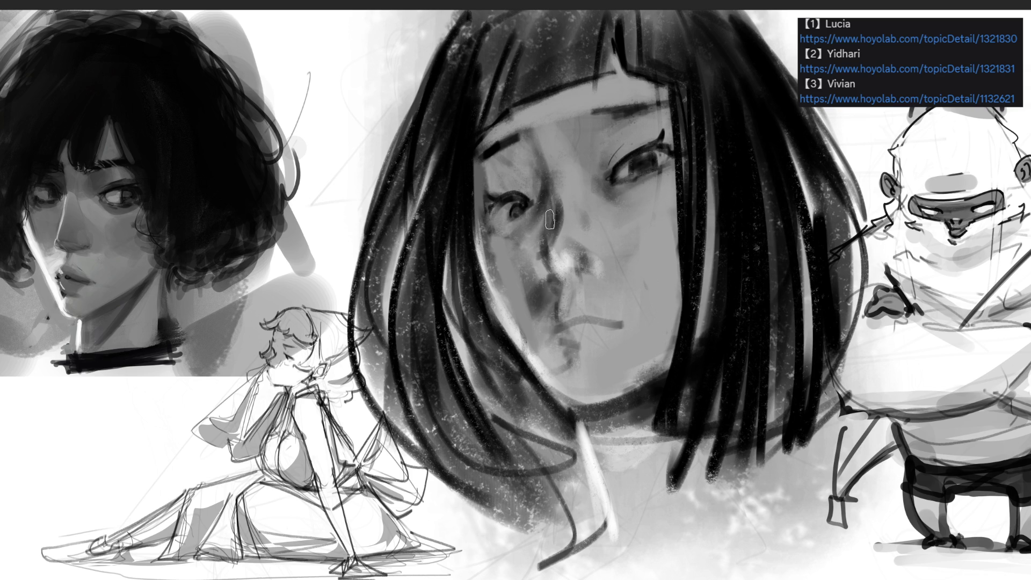
mouse_move(548, 193)
mouse_down()
mouse_move(529, 268)
mouse_move(540, 322)
mouse_up()
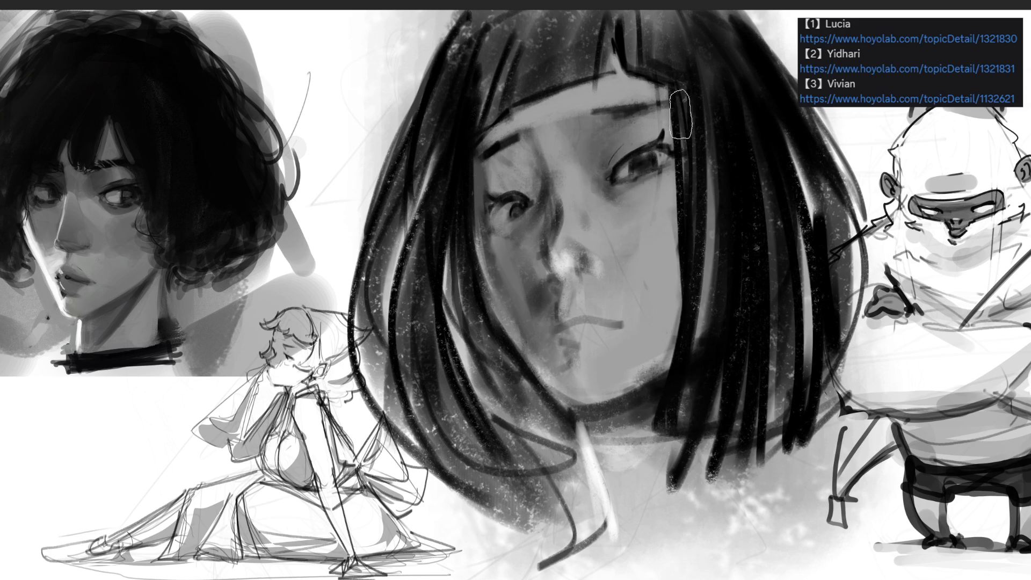
mouse_move(540, 242)
mouse_down()
mouse_move(601, 266)
mouse_move(558, 253)
mouse_up()
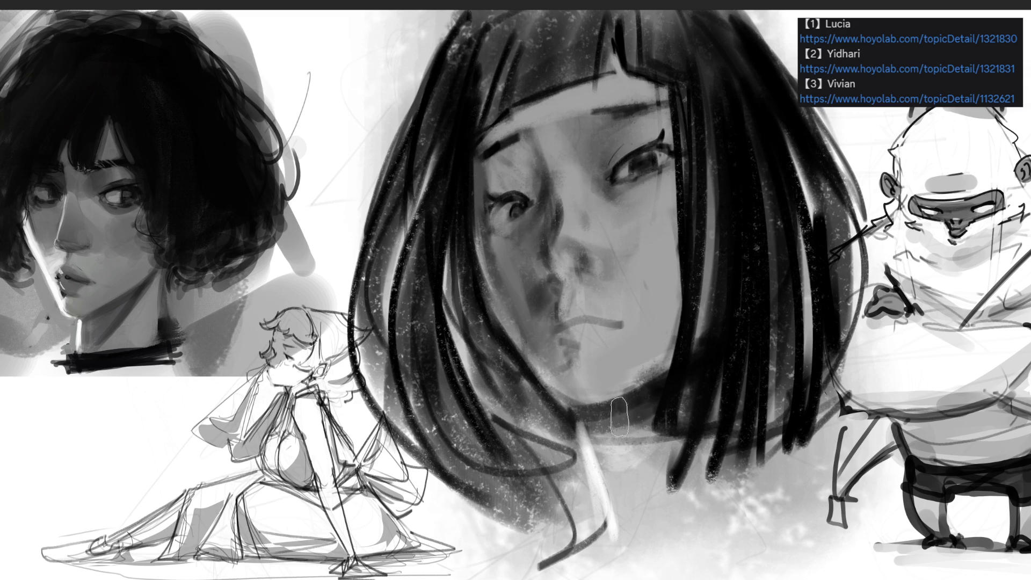
mouse_move(554, 331)
mouse_down()
mouse_move(602, 311)
mouse_move(569, 306)
mouse_move(617, 328)
mouse_up()
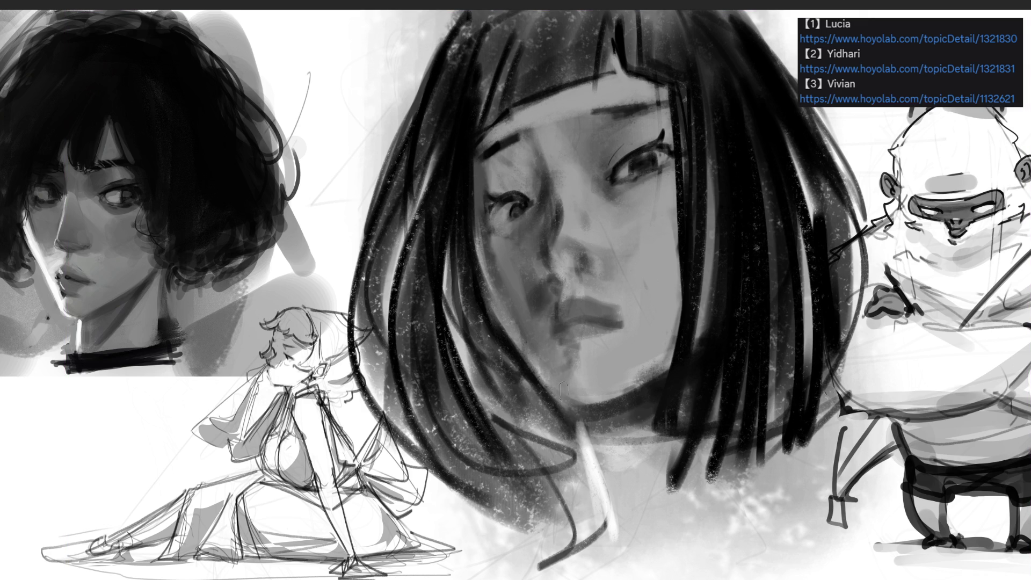
mouse_move(593, 403)
mouse_down()
mouse_move(680, 369)
mouse_move(669, 290)
mouse_move(655, 352)
mouse_up()
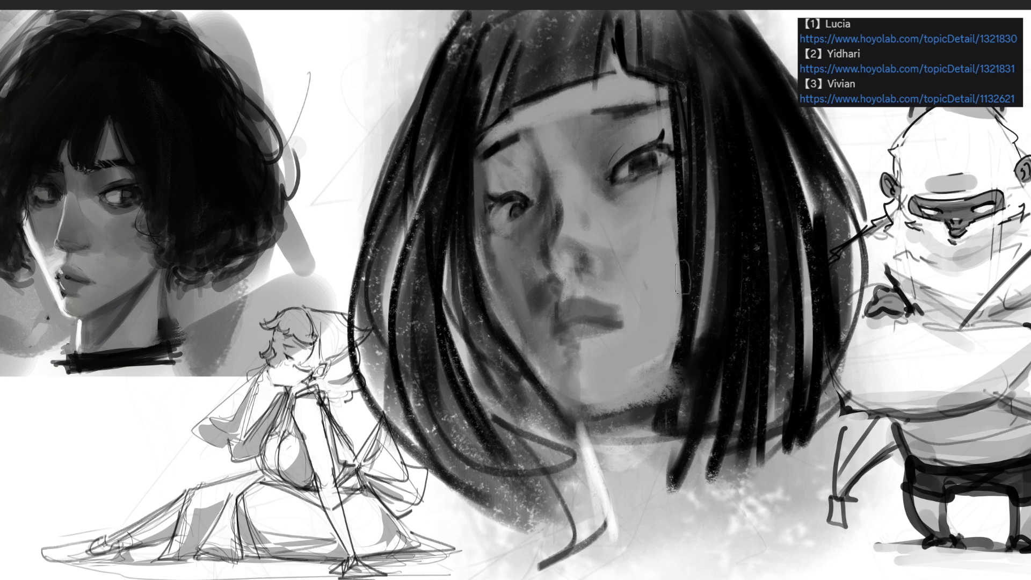
Lighten the hair edge beside the right cheek and cover the pale streak below the chin
drag(681, 265, 680, 376)
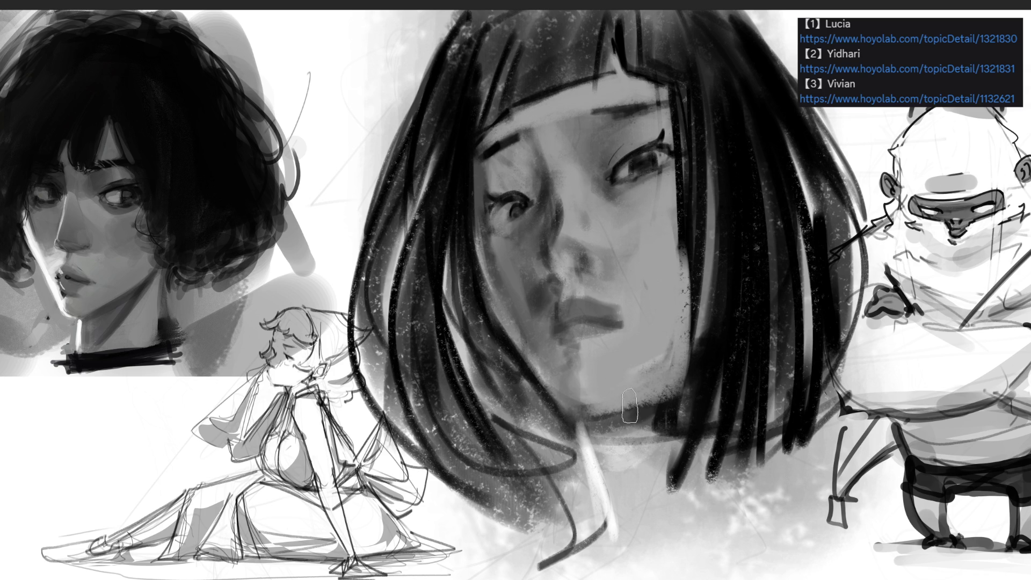
mouse_move(684, 183)
mouse_down()
mouse_move(690, 365)
mouse_move(689, 321)
mouse_move(703, 333)
mouse_up()
drag(698, 236, 700, 373)
drag(682, 161, 693, 301)
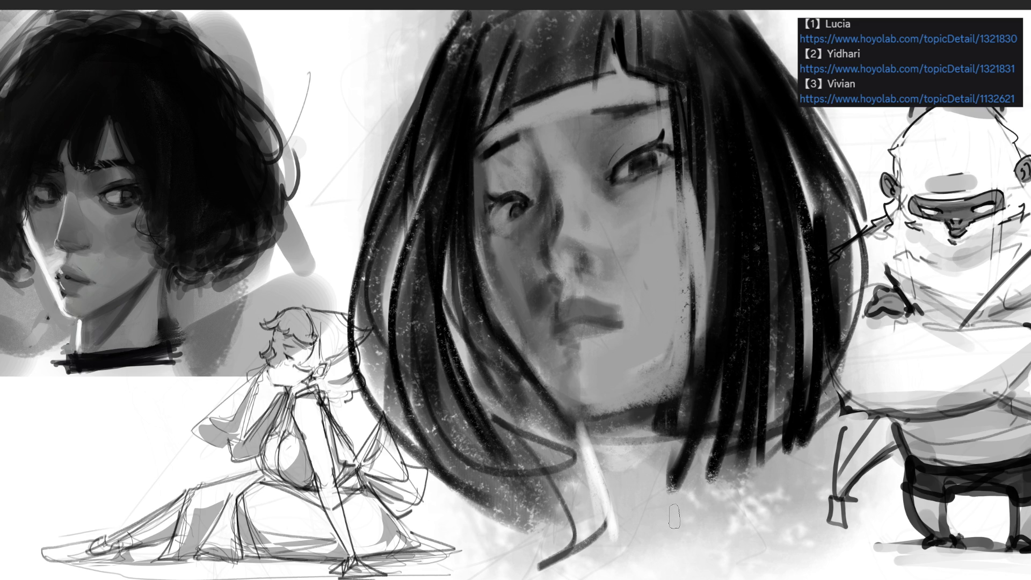
drag(591, 430, 604, 547)
drag(591, 448, 594, 559)
drag(593, 462, 593, 573)
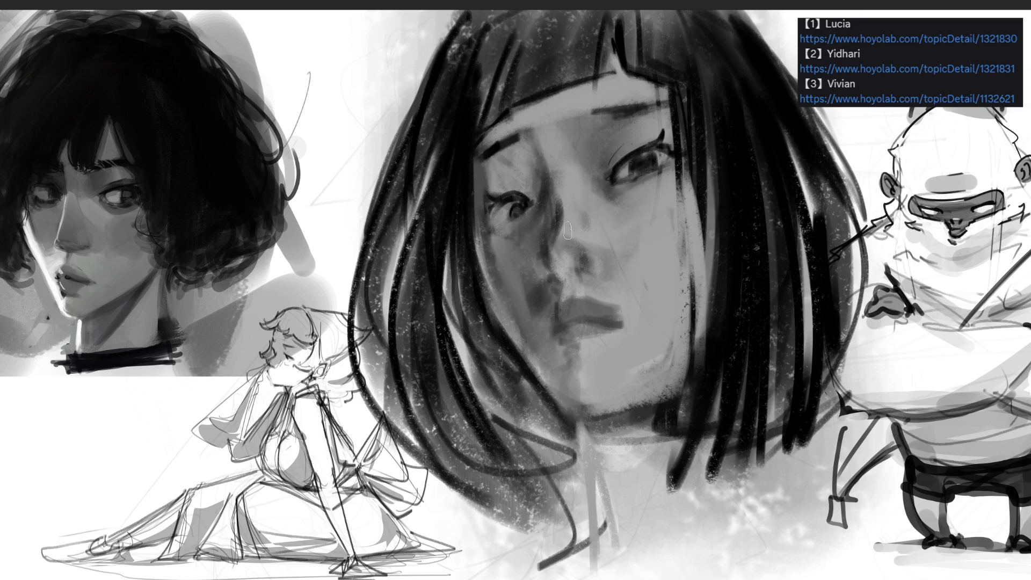
Rework the nostrils, undoing a dark stroke and lightening the skin around the right nostril
mouse_move(577, 261)
mouse_down()
mouse_move(588, 266)
mouse_move(553, 270)
mouse_move(567, 280)
mouse_up()
key(ctrl+z)
key(ctrl+z)
mouse_move(553, 268)
mouse_down()
mouse_move(561, 283)
mouse_move(596, 272)
mouse_up()
alt+click(602, 254)
mouse_move(602, 258)
mouse_down()
mouse_move(571, 256)
mouse_move(594, 261)
mouse_move(572, 278)
mouse_up()
Redefine the right eye's lids, lashes and crease, and add lash flicks to the left eye
drag(605, 182, 674, 162)
drag(621, 162, 644, 139)
drag(650, 150, 648, 134)
drag(607, 170, 643, 134)
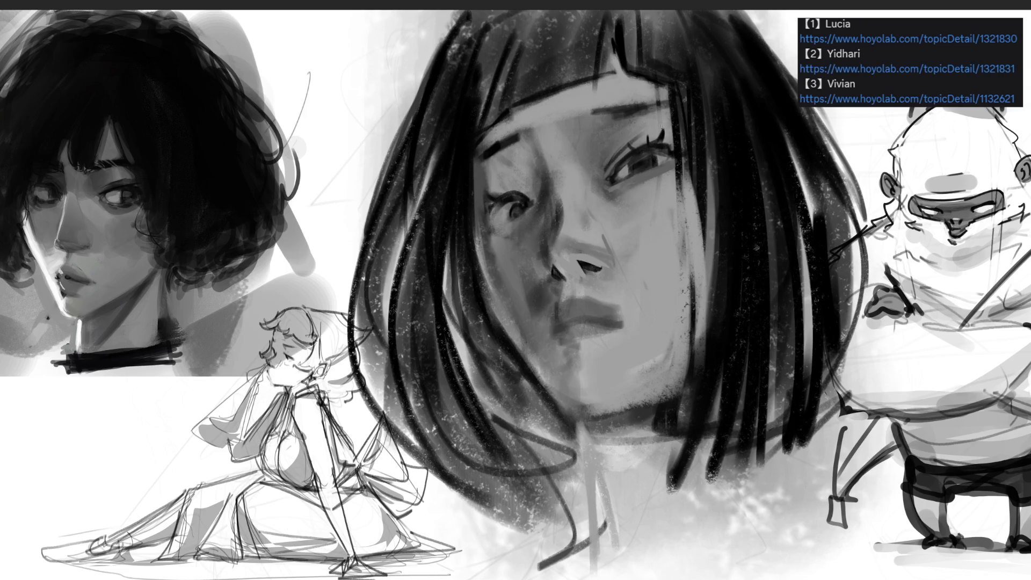
drag(519, 199, 511, 183)
drag(522, 194, 529, 186)
Refine the right eye's highlight, lashes and iris, and darken the shadow below the left eye
drag(636, 164, 665, 154)
drag(666, 130, 639, 153)
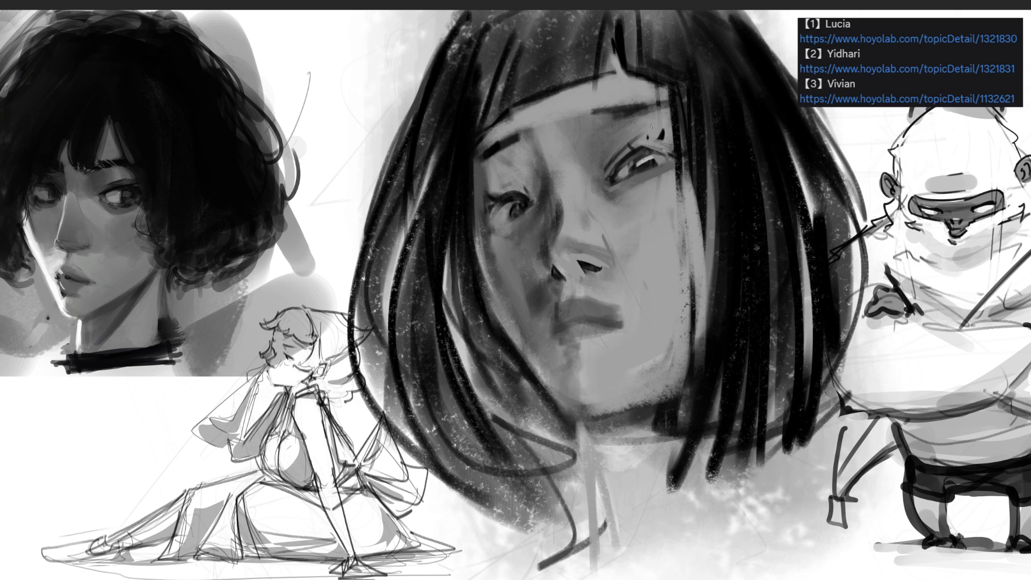
drag(644, 164, 647, 162)
mouse_move(653, 166)
mouse_down()
mouse_move(618, 185)
mouse_move(664, 162)
mouse_up()
drag(538, 202, 525, 223)
mouse_move(533, 206)
mouse_down()
mouse_move(519, 228)
mouse_move(543, 215)
mouse_move(540, 231)
mouse_up()
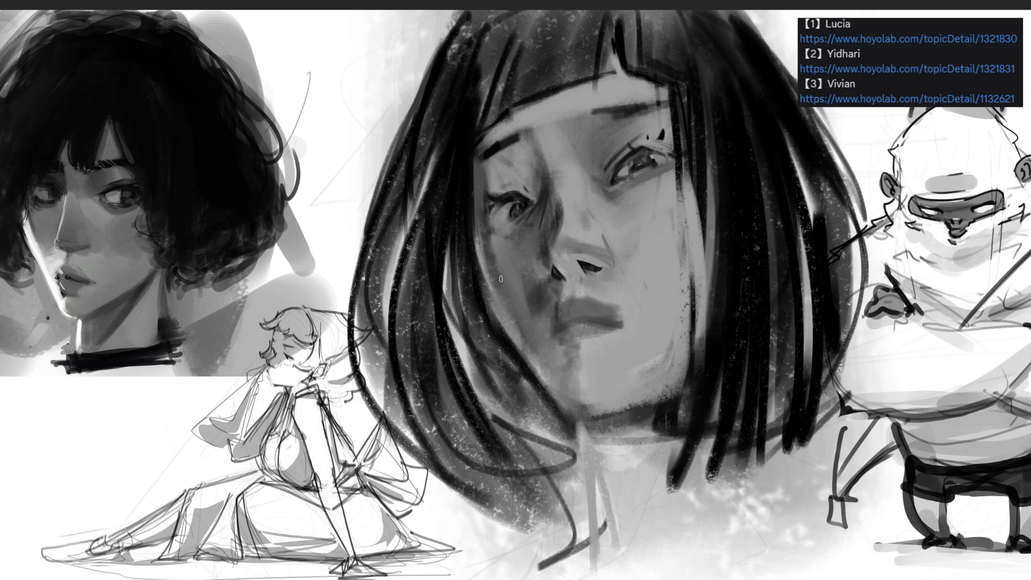
key(bracketright)
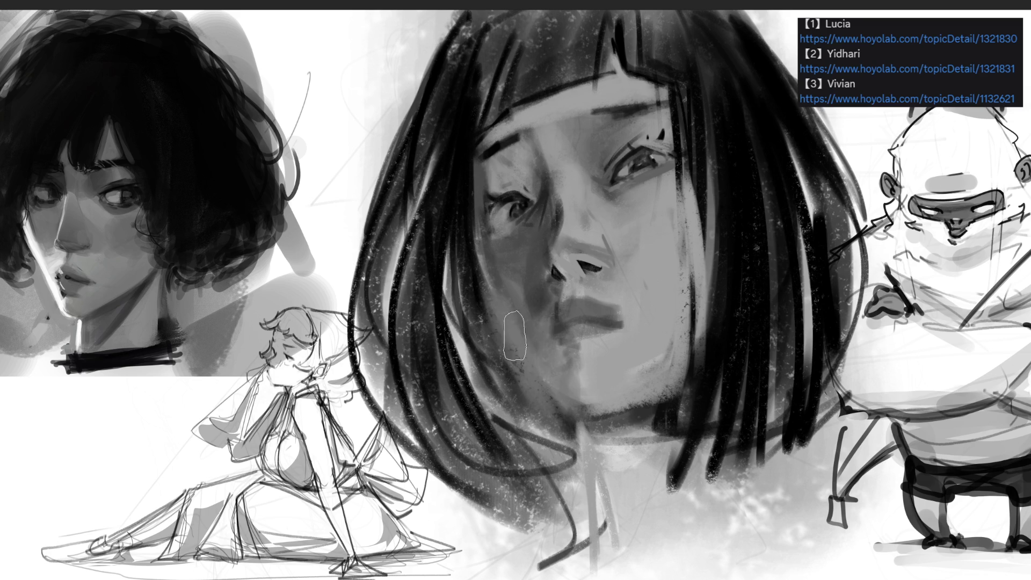
Darken the jaw, neck and the lower-right hair down to the shoulder area
drag(457, 279, 494, 390)
drag(572, 422, 596, 559)
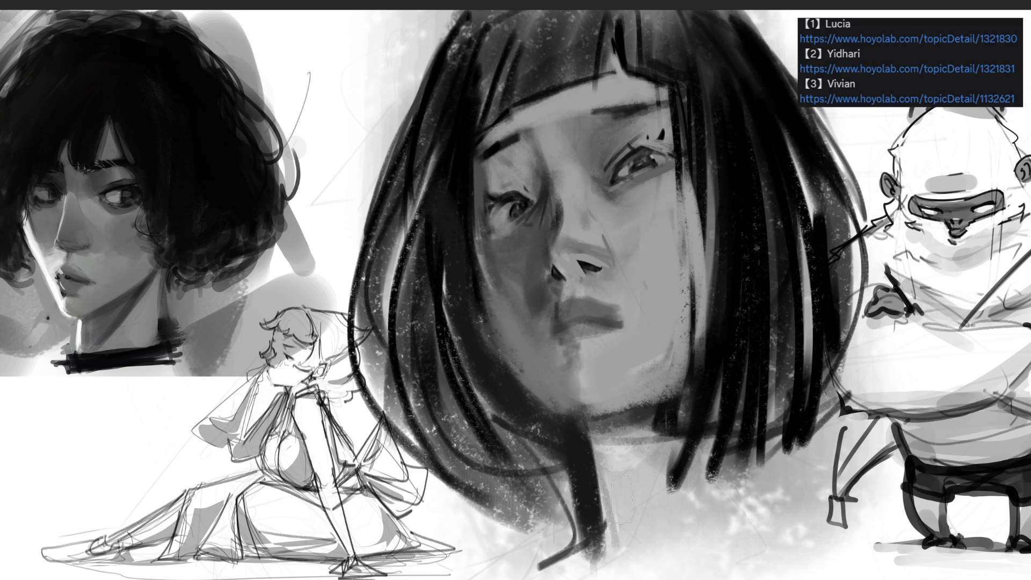
mouse_move(730, 328)
mouse_down()
mouse_move(708, 499)
mouse_move(843, 333)
mouse_up()
drag(852, 417, 832, 115)
drag(865, 252, 843, 113)
drag(886, 183, 837, 446)
drag(908, 333, 784, 489)
drag(902, 387, 779, 499)
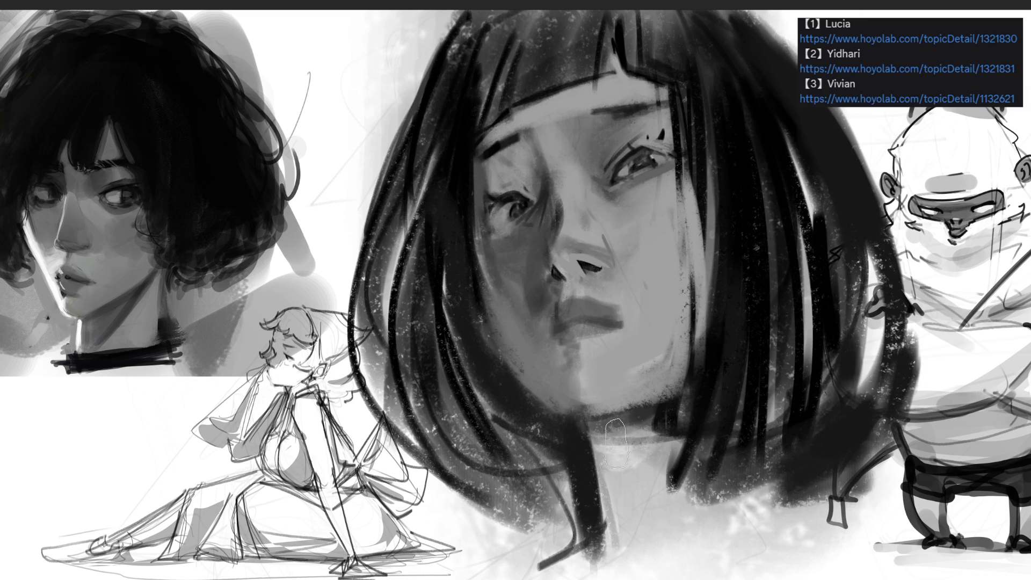
Shade the neck below the chin and deepen the jawline and under-chin shadows
drag(621, 482, 628, 543)
mouse_move(693, 408)
mouse_down()
mouse_move(618, 532)
mouse_move(692, 466)
mouse_up()
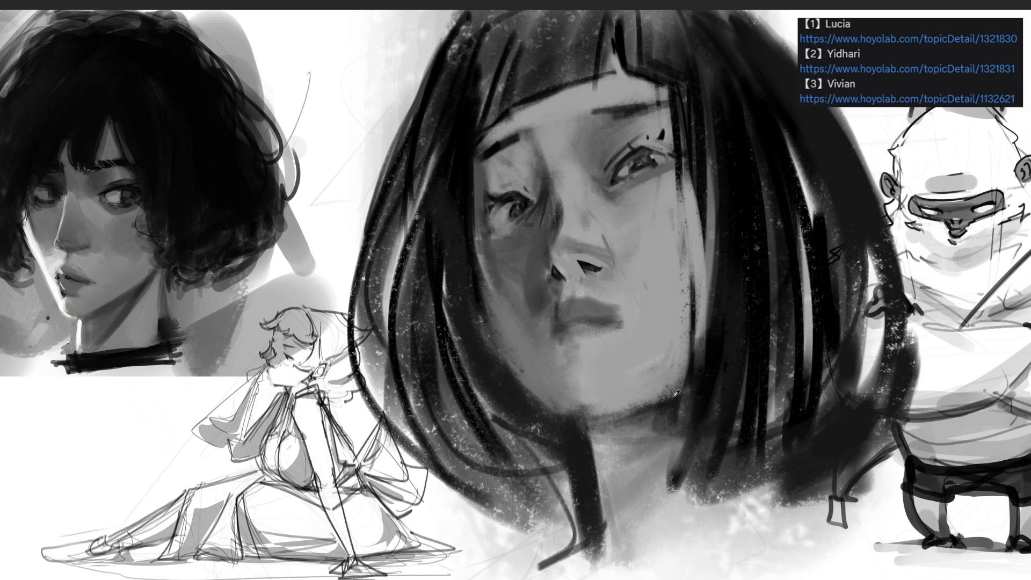
drag(580, 430, 637, 414)
mouse_move(578, 427)
mouse_down()
mouse_move(700, 375)
mouse_move(698, 454)
mouse_move(722, 474)
mouse_up()
drag(593, 462, 677, 432)
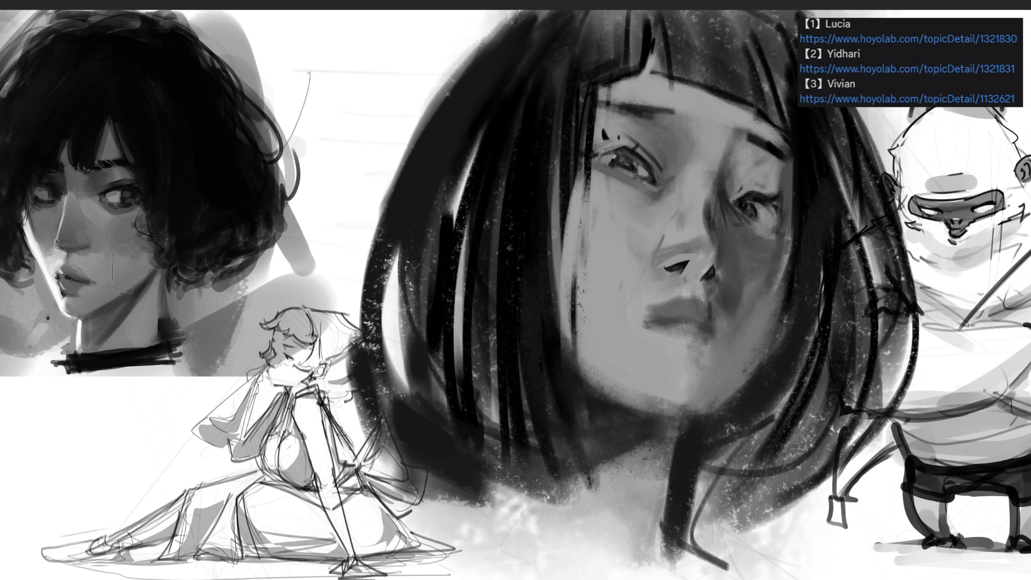
key(ctrl+t)
Nudge the central painting slightly left and rework the upper-left edge of its hair
drag(570, 200, 518, 202)
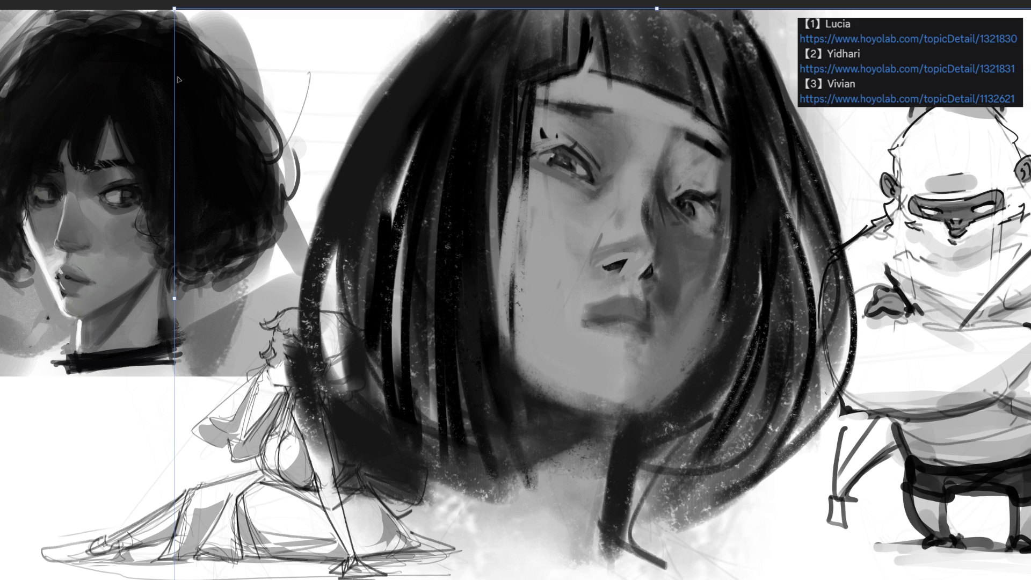
key(Return)
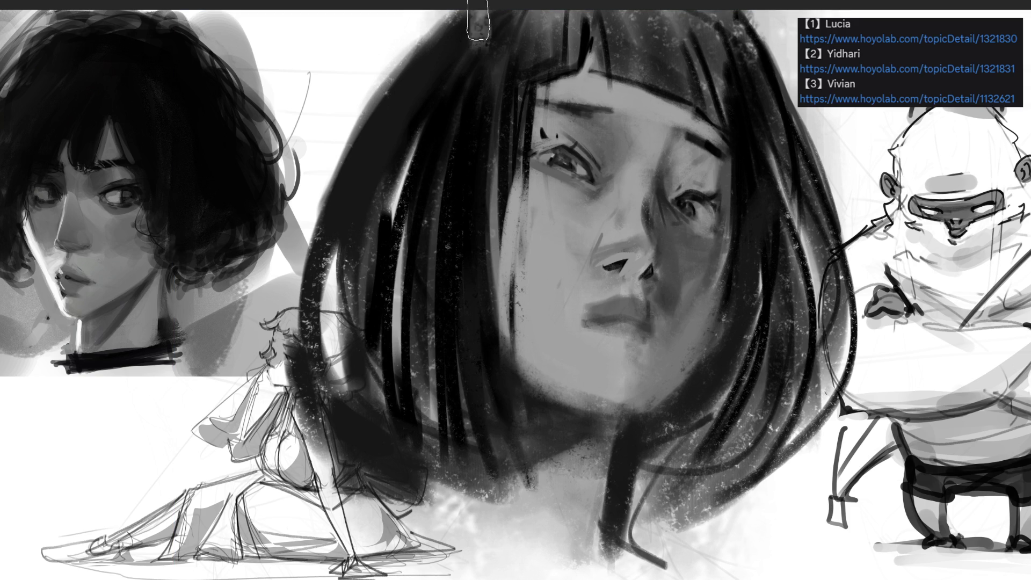
drag(479, 34, 384, 89)
mouse_move(451, 95)
mouse_down()
mouse_move(387, 138)
mouse_move(359, 138)
mouse_move(430, 22)
mouse_move(339, 322)
mouse_up()
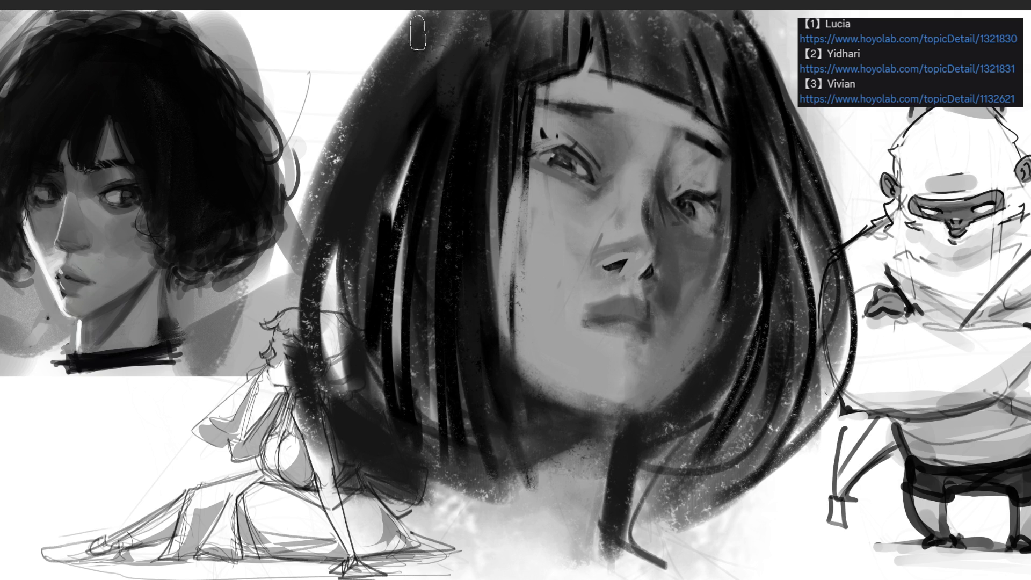
Paint long dark strokes down the hair's left edge, covering its lighter band
mouse_move(408, 11)
mouse_down()
mouse_move(287, 183)
mouse_move(263, 346)
mouse_up()
mouse_move(361, 33)
mouse_down()
mouse_move(263, 376)
mouse_move(338, 91)
mouse_up()
drag(408, 11, 325, 134)
drag(376, 21, 285, 413)
drag(344, 108, 325, 397)
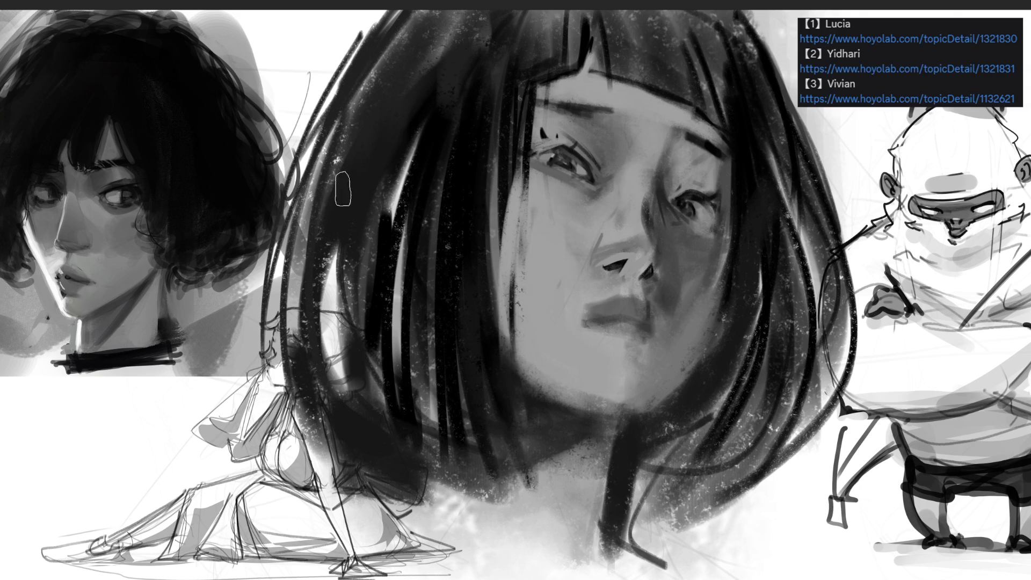
drag(340, 215, 328, 397)
drag(322, 236, 328, 381)
Darken the light streaks and bottom edge of the hair, then undo the last two strokes
drag(427, 102, 399, 408)
drag(403, 181, 430, 446)
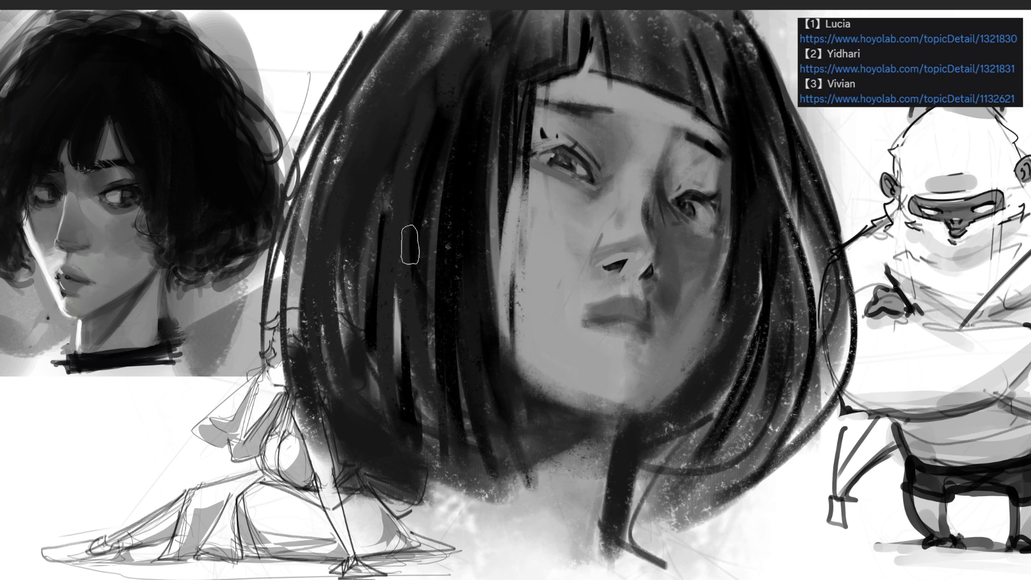
drag(410, 234, 483, 445)
drag(377, 430, 473, 486)
drag(384, 486, 551, 461)
drag(456, 477, 553, 457)
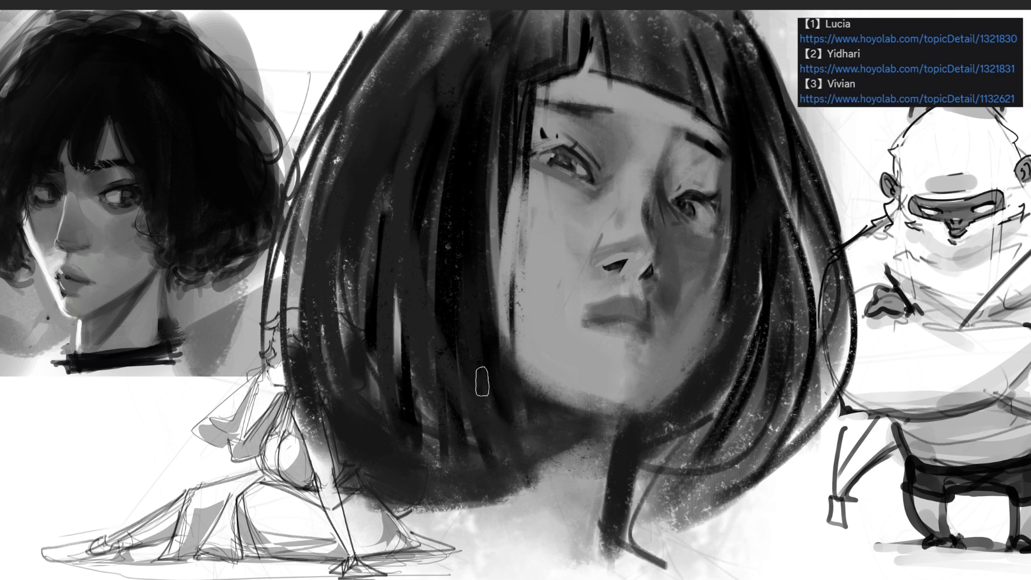
drag(531, 72, 522, 316)
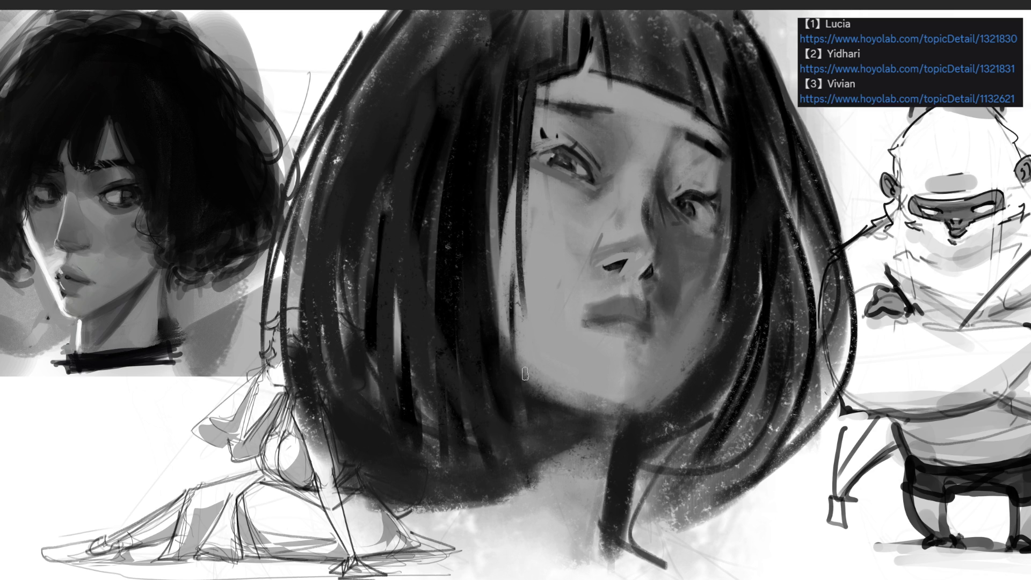
drag(513, 71, 507, 322)
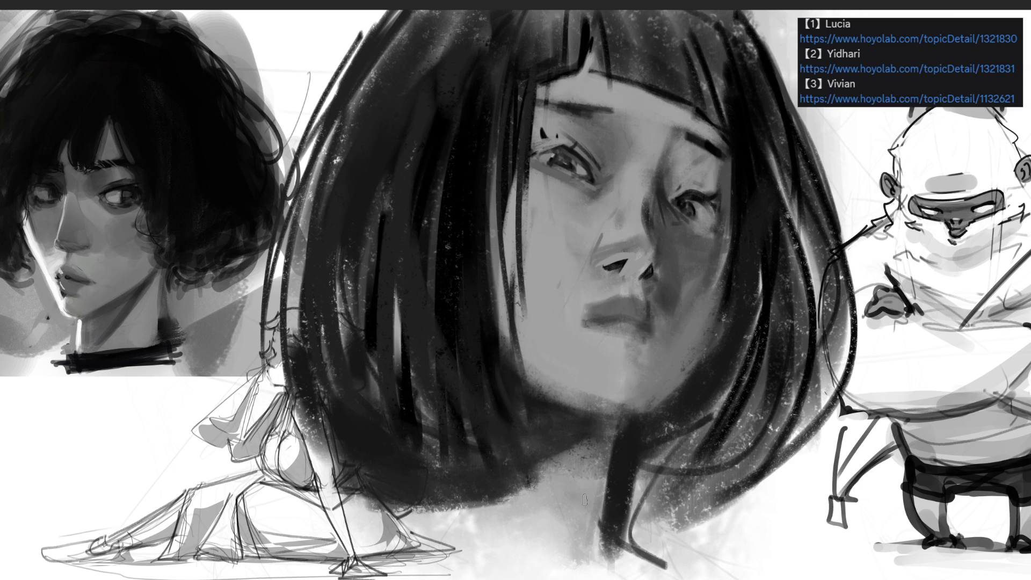
key(ctrl+z)
key(ctrl+z)
key(ctrl+z)
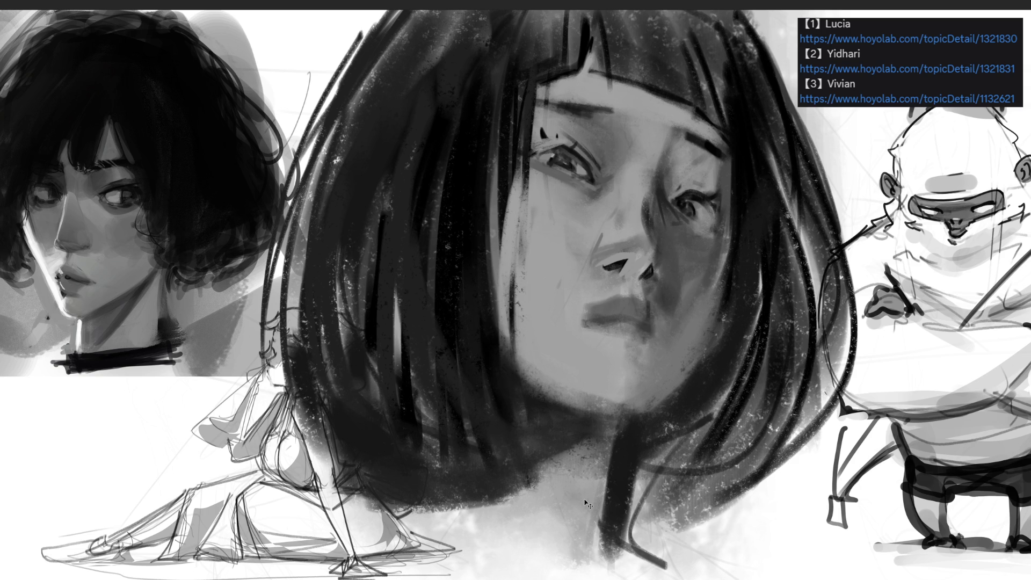
key(ctrl+z)
key(ctrl+z)
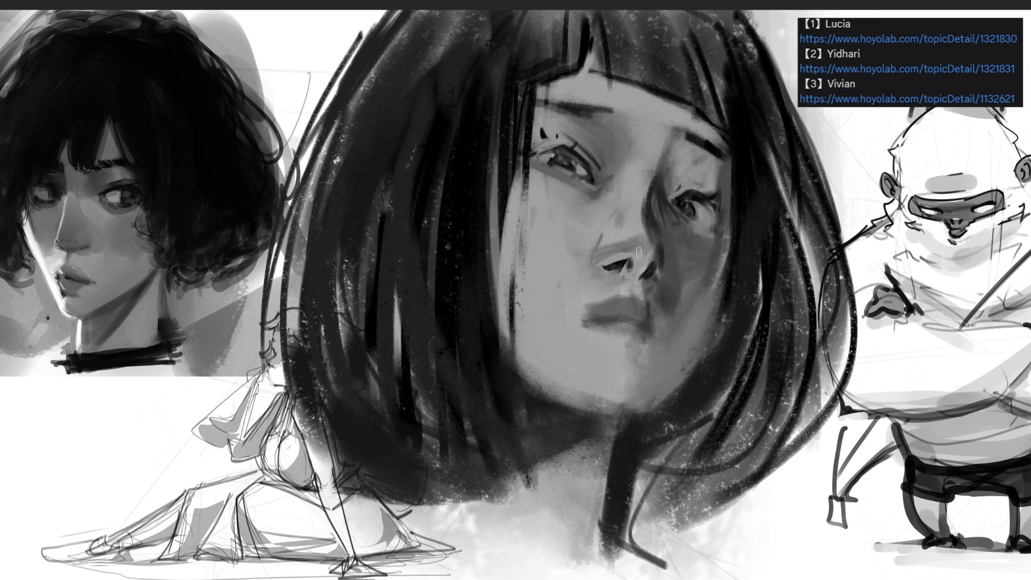
Soften the left nostril, deepen the right nostril shadow and define the lip line and upper lip edge
drag(601, 264, 632, 258)
mouse_move(649, 271)
mouse_down()
mouse_move(637, 295)
mouse_move(595, 278)
mouse_move(634, 301)
mouse_move(585, 310)
mouse_move(612, 313)
mouse_move(634, 295)
mouse_move(661, 329)
mouse_up()
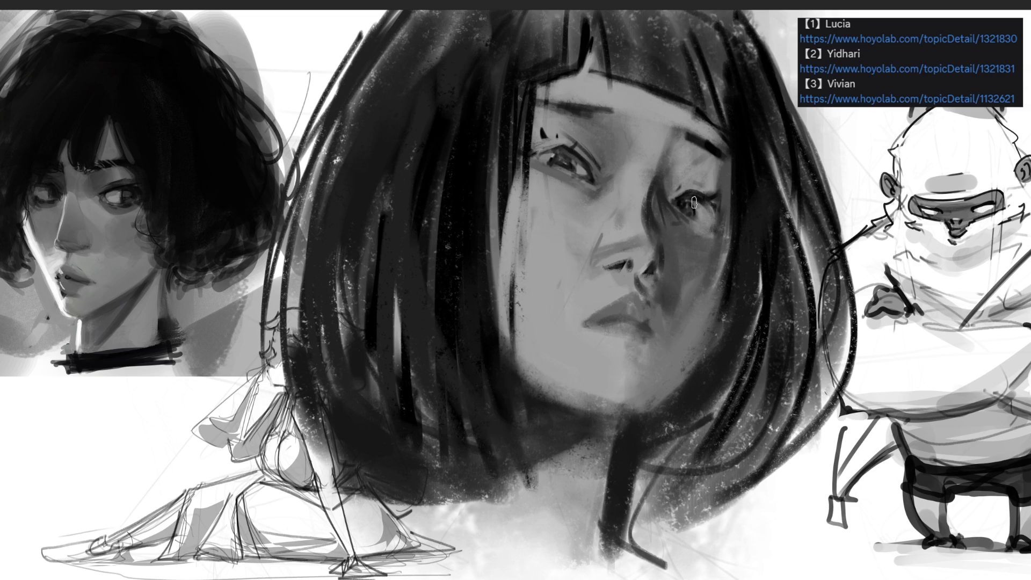
mouse_move(671, 293)
mouse_down()
mouse_move(662, 346)
mouse_move(669, 320)
mouse_move(666, 333)
mouse_up()
mouse_move(583, 315)
mouse_down()
mouse_move(647, 322)
mouse_move(656, 332)
mouse_move(601, 334)
mouse_move(642, 366)
mouse_up()
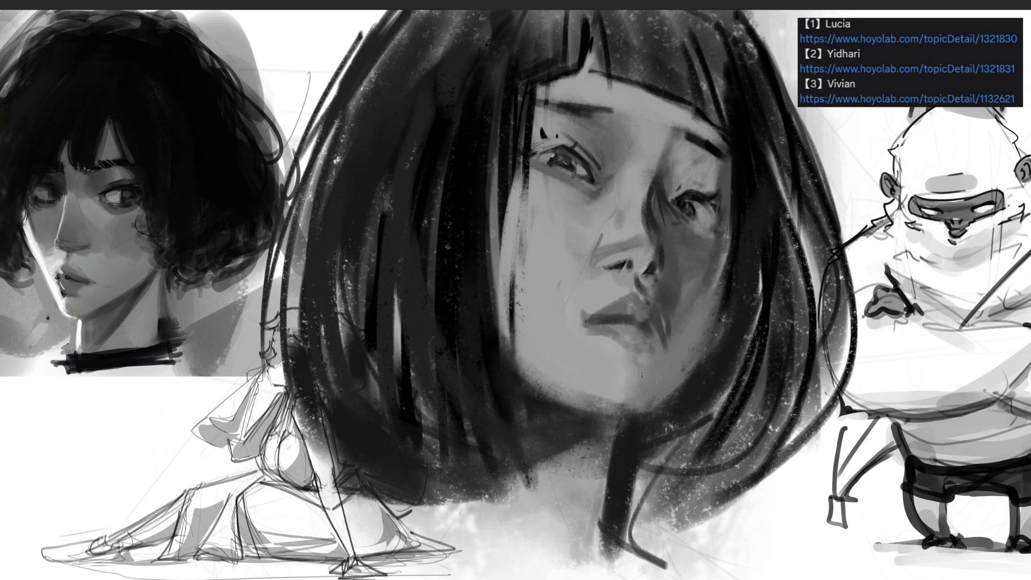
mouse_move(591, 321)
mouse_down()
mouse_move(631, 297)
mouse_move(653, 302)
mouse_up()
Lighten the nose bridge and repaint the left eye's upper and lower eyelids with sampled dark tones
drag(617, 218, 596, 247)
drag(624, 211, 608, 236)
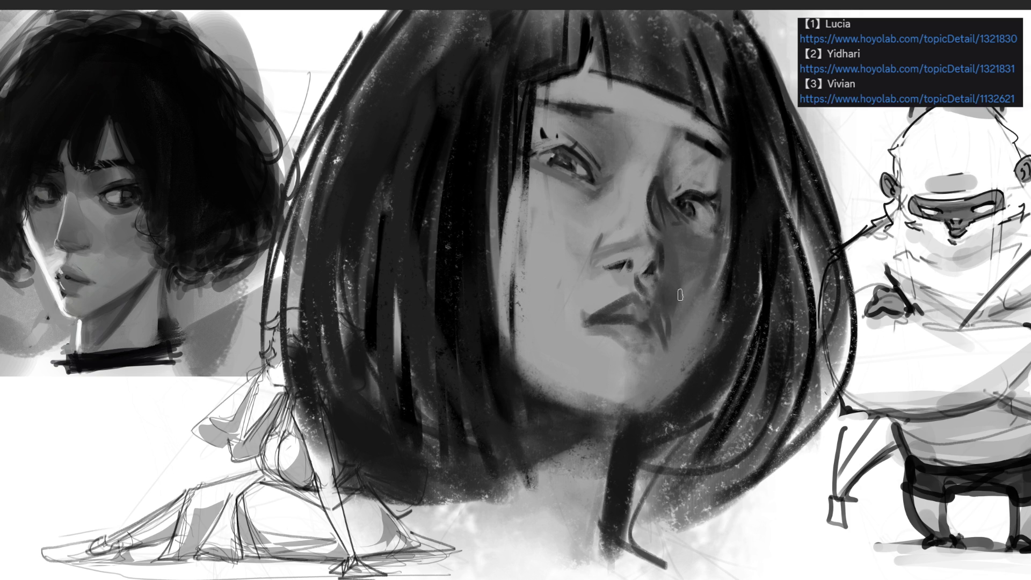
alt+click(696, 190)
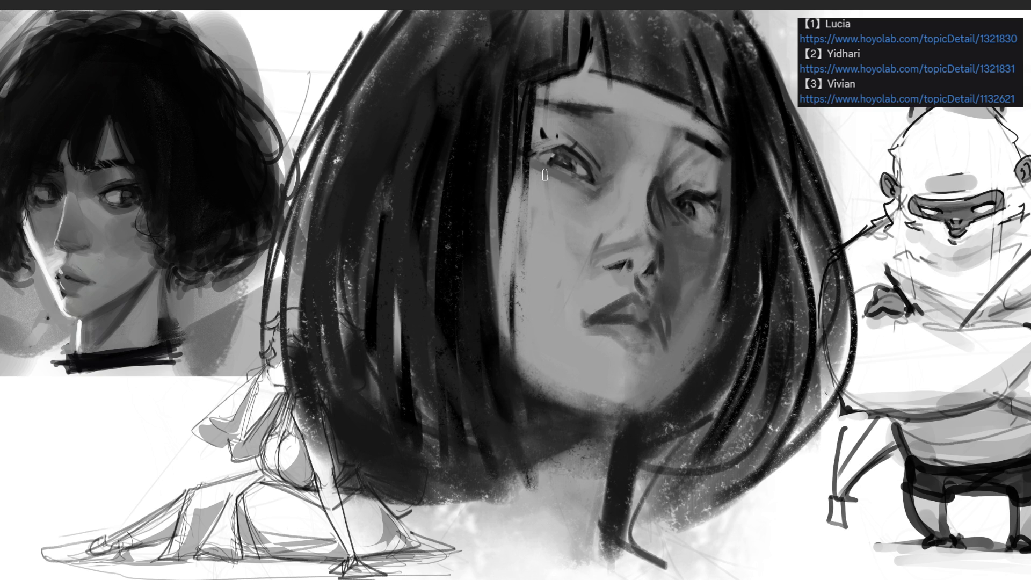
mouse_move(531, 150)
mouse_down()
mouse_move(561, 136)
mouse_move(529, 157)
mouse_move(537, 147)
mouse_move(537, 164)
mouse_move(527, 156)
mouse_move(538, 150)
mouse_move(528, 155)
mouse_up()
alt+click(542, 132)
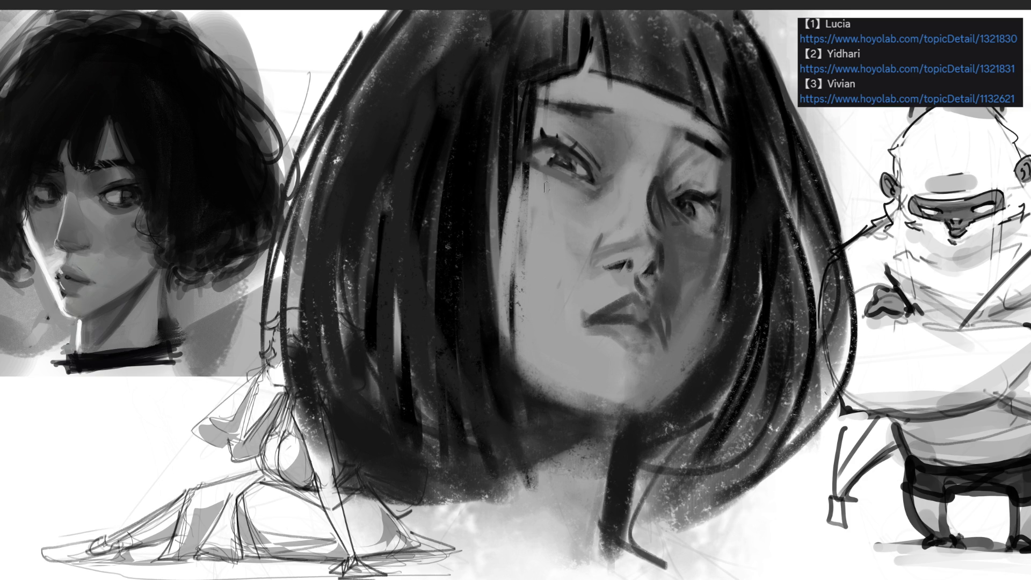
mouse_move(532, 166)
mouse_down()
mouse_move(570, 175)
mouse_move(587, 191)
mouse_up()
mouse_move(532, 163)
mouse_down()
mouse_move(564, 163)
mouse_move(595, 198)
mouse_up()
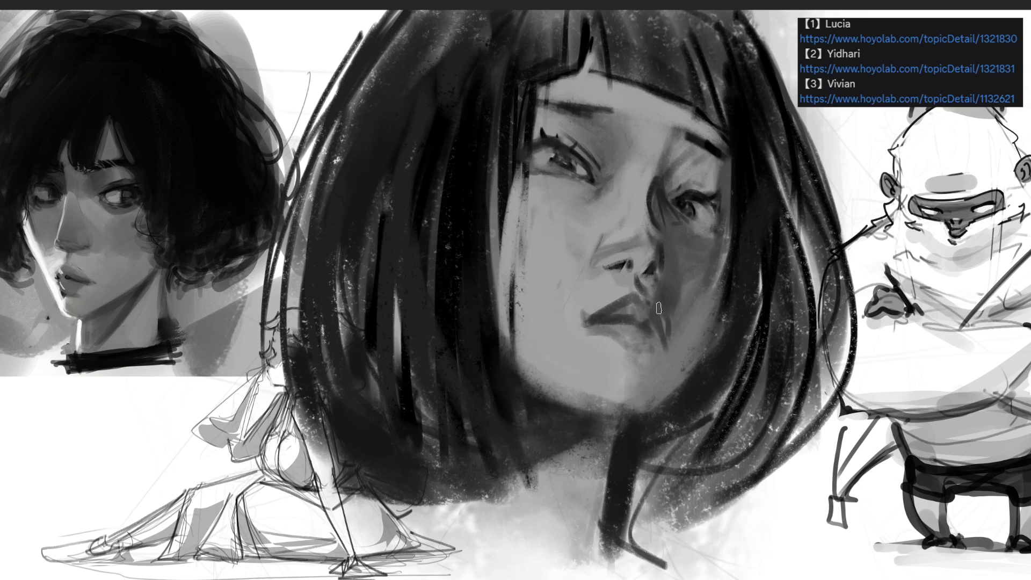
Lasso the nose and upper lip, then strengthen the brow line and lighten beneath it
mouse_move(542, 204)
mouse_down()
mouse_move(505, 236)
mouse_move(540, 209)
mouse_up()
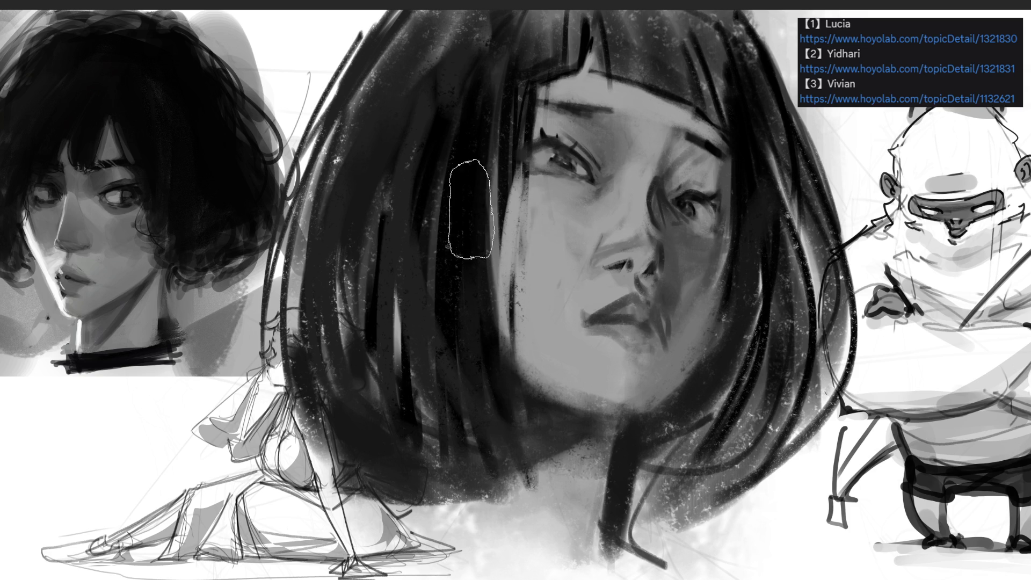
drag(461, 210, 613, 266)
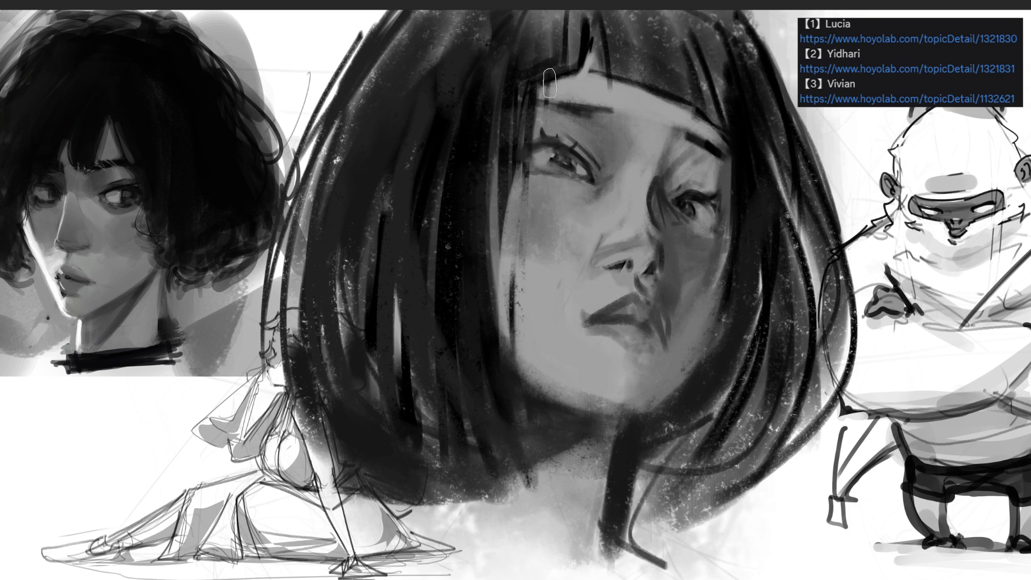
drag(538, 95, 599, 104)
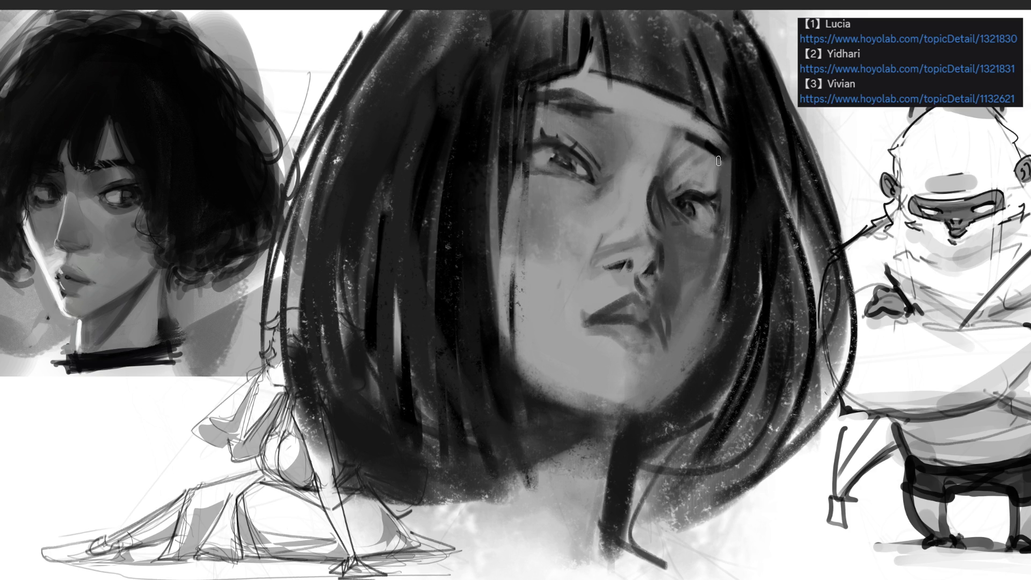
mouse_move(539, 111)
mouse_down()
mouse_move(666, 104)
mouse_move(698, 118)
mouse_move(597, 208)
mouse_up()
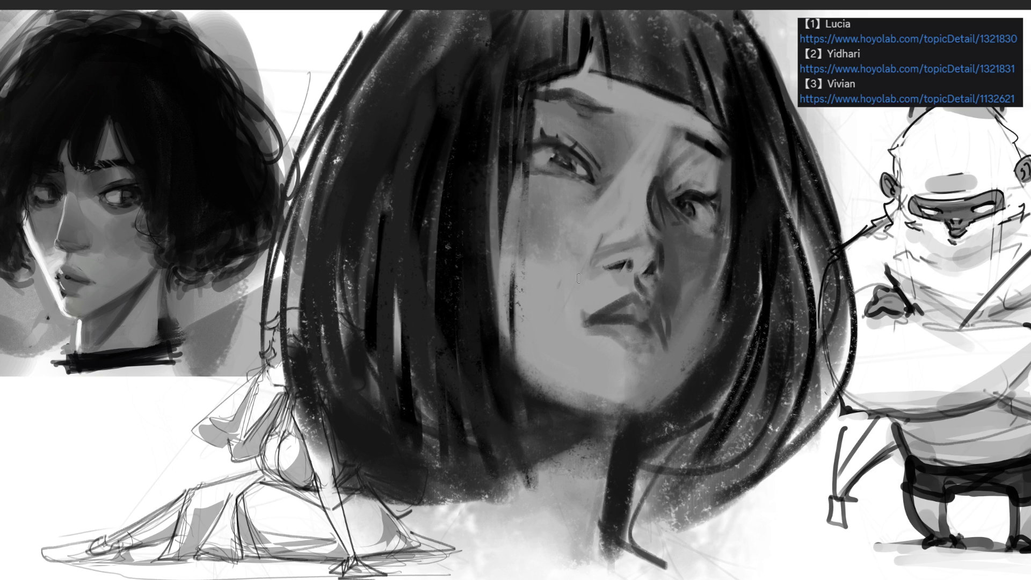
key(ctrl+z)
mouse_move(622, 99)
mouse_down()
mouse_move(608, 146)
mouse_move(651, 231)
mouse_move(596, 250)
mouse_up()
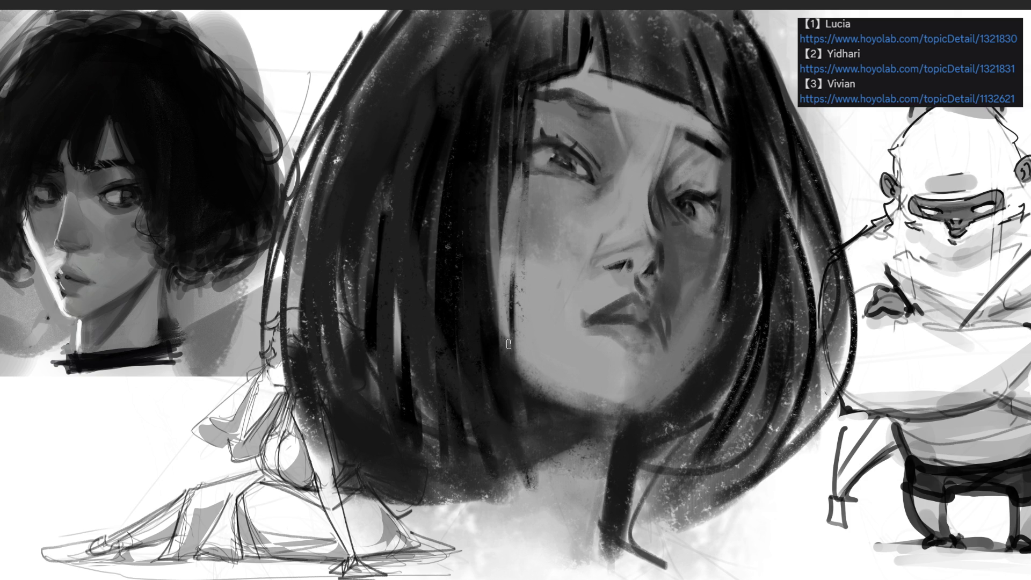
Lighten the hair edge by the eye and cheek; darken the mouth corners, neck line and lash line
drag(731, 161, 733, 247)
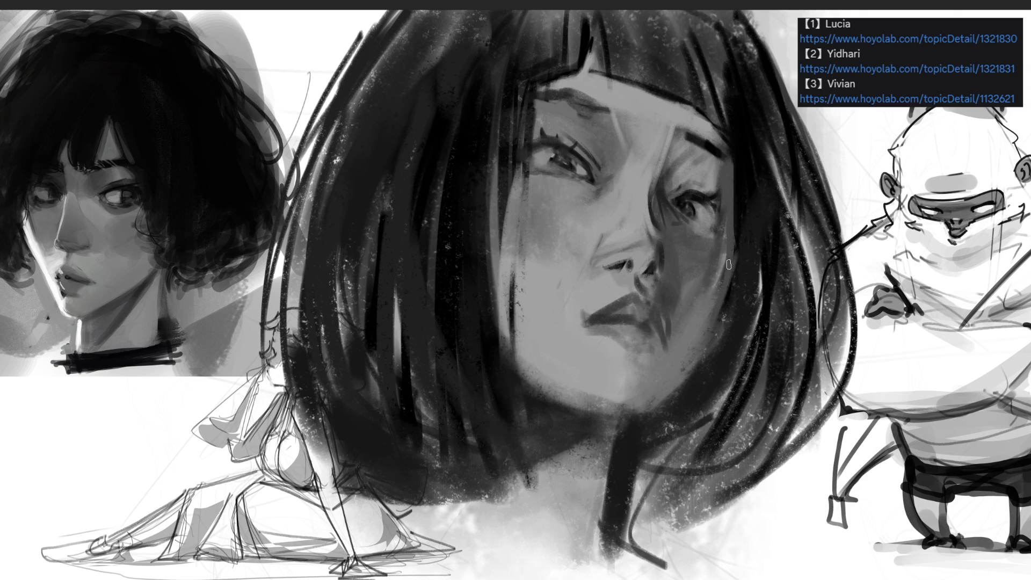
drag(733, 286, 725, 322)
drag(662, 330, 669, 358)
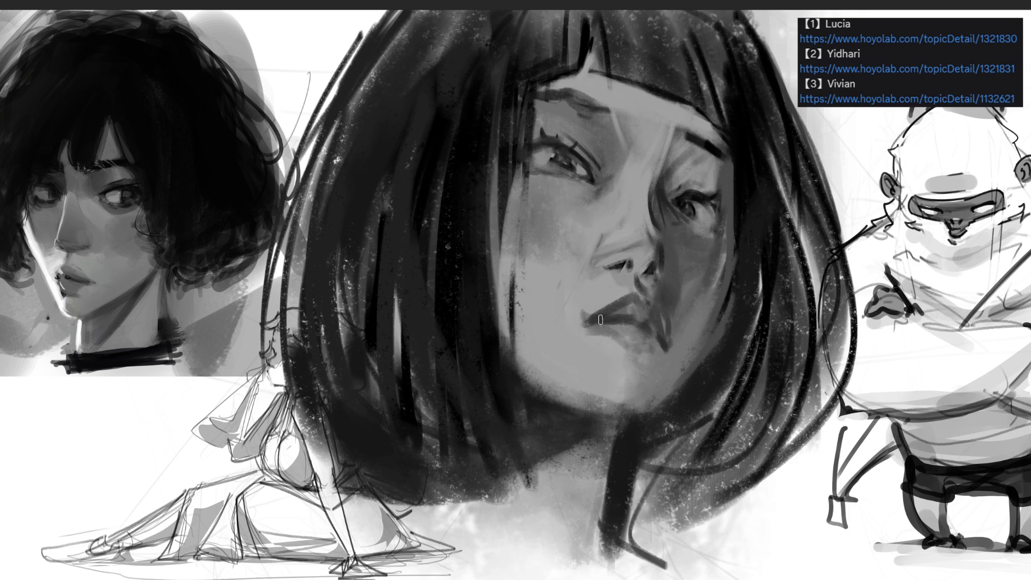
drag(567, 308, 581, 318)
mouse_move(634, 374)
mouse_down()
mouse_move(636, 407)
mouse_move(585, 400)
mouse_move(623, 411)
mouse_move(626, 395)
mouse_up()
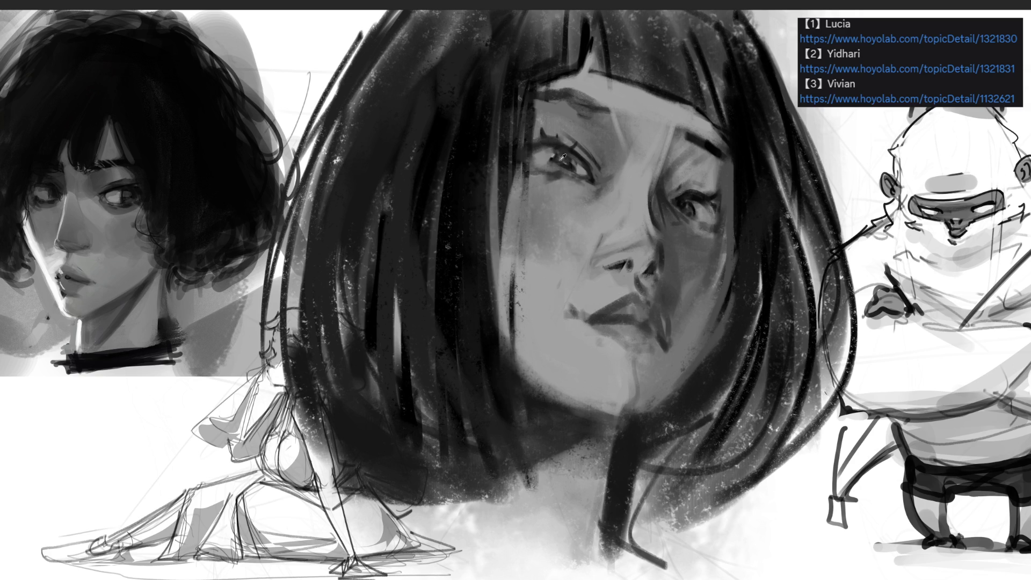
mouse_move(563, 137)
mouse_down()
mouse_move(529, 139)
mouse_move(524, 154)
mouse_up()
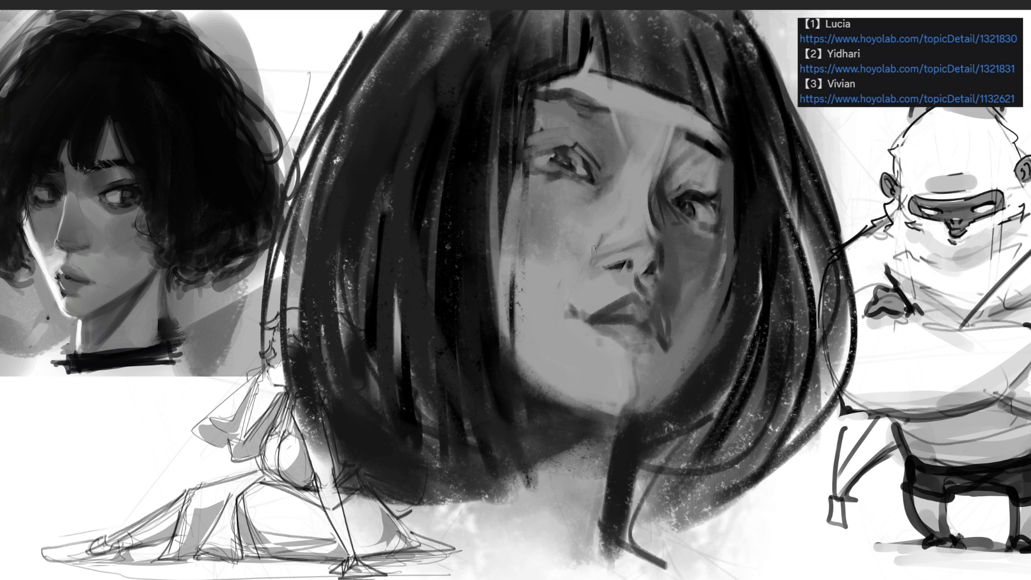
Shade the cheek right of the nose and add a small highlight below the lips
drag(677, 314, 671, 341)
drag(692, 267, 683, 347)
drag(726, 257, 698, 333)
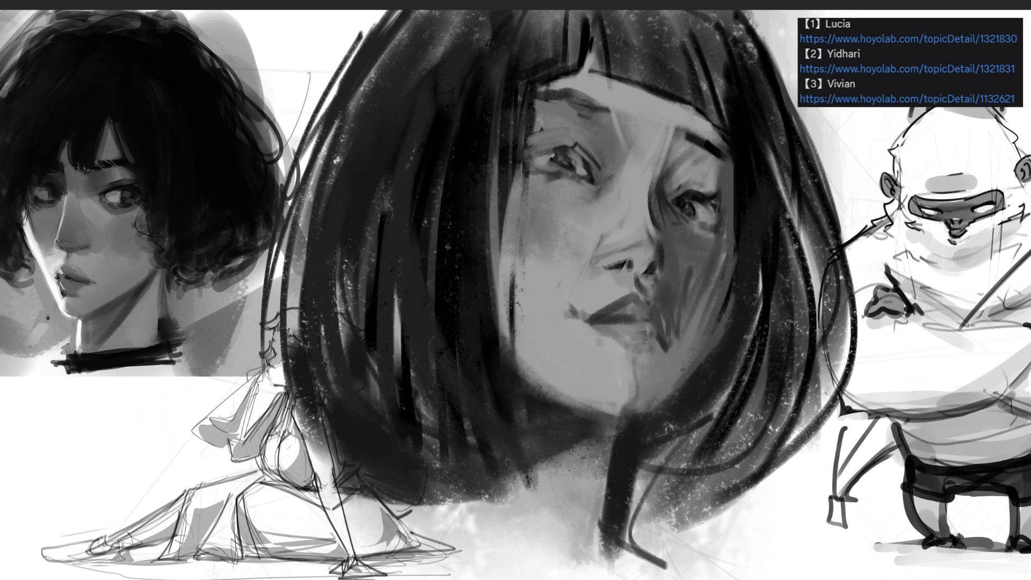
mouse_move(632, 357)
mouse_down()
mouse_move(657, 358)
mouse_move(652, 370)
mouse_move(726, 323)
mouse_move(657, 403)
mouse_up()
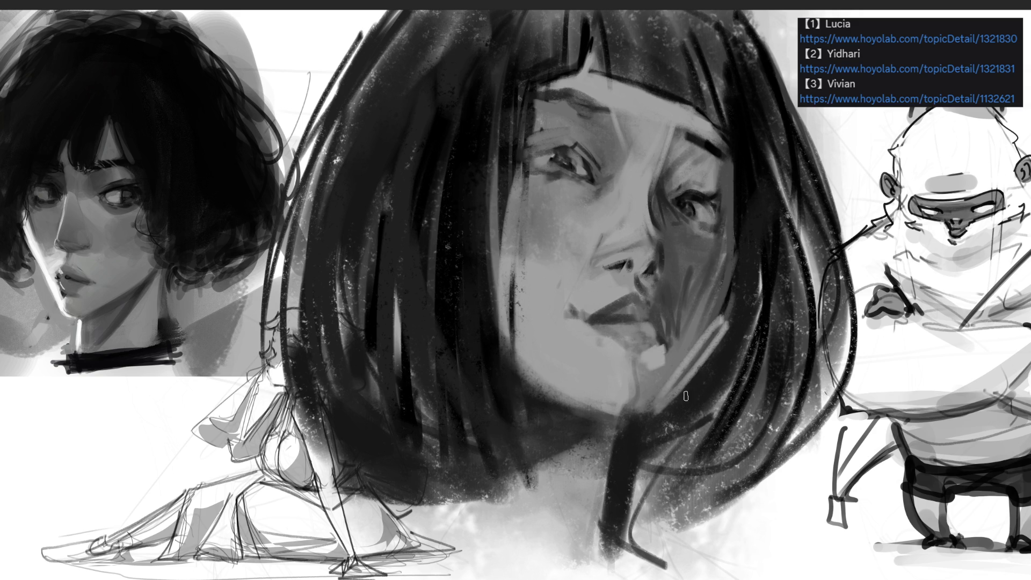
key(ctrl+z)
key(ctrl+z)
key(ctrl+z)
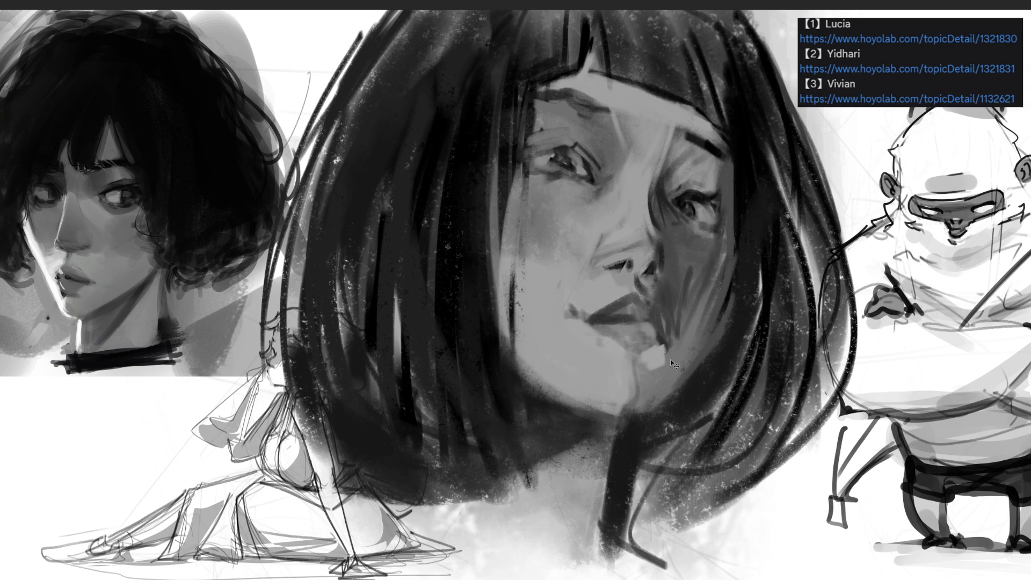
drag(671, 344, 656, 350)
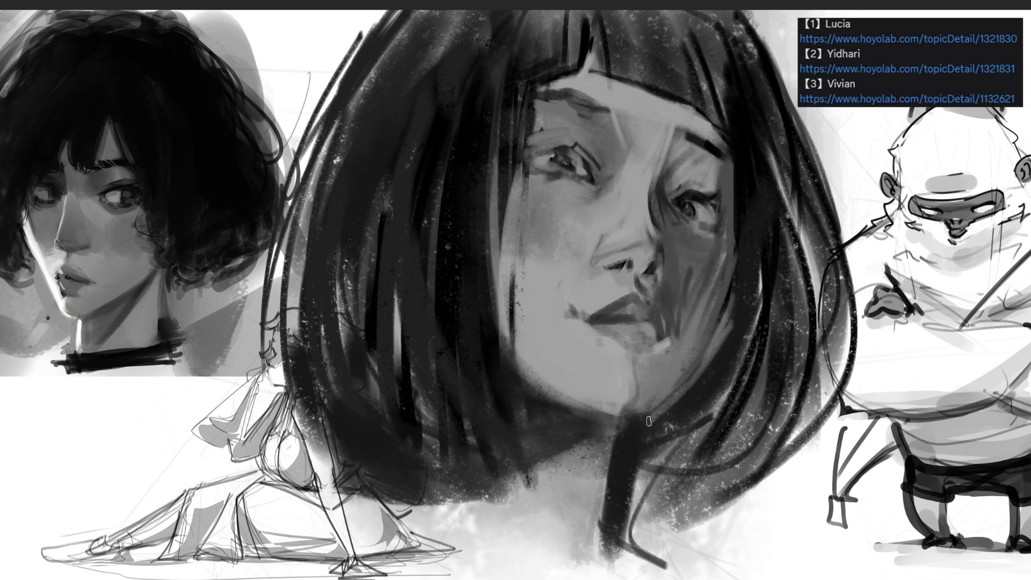
mouse_move(653, 417)
mouse_down()
mouse_move(627, 431)
mouse_move(624, 450)
mouse_up()
key(ctrl+z)
key(ctrl+z)
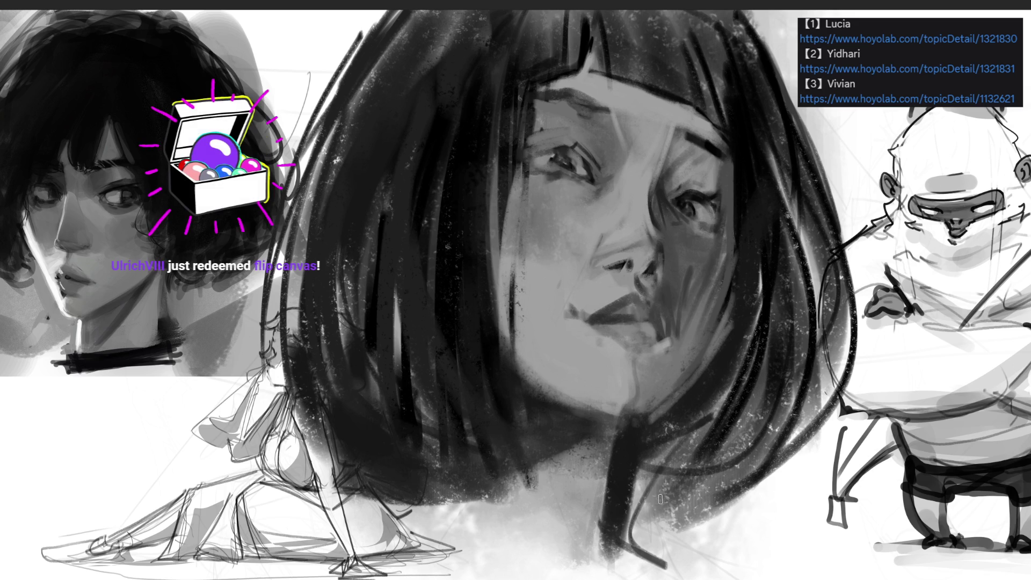
Darken the neck and the shadow under the jaw with broad dark strokes
drag(631, 436, 628, 529)
drag(660, 449, 623, 554)
drag(591, 379, 505, 421)
drag(589, 414, 500, 421)
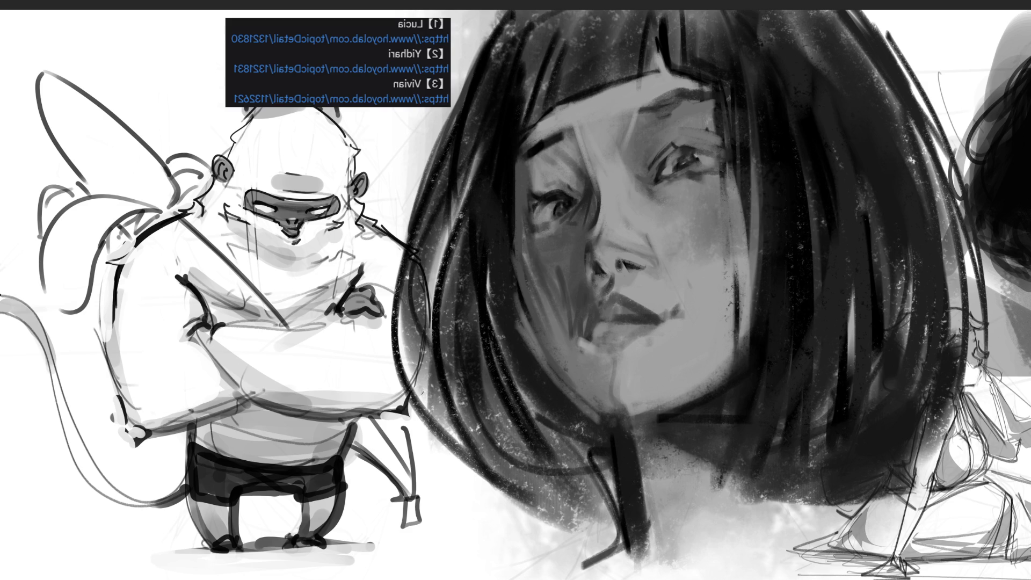
mouse_move(668, 14)
mouse_down()
mouse_move(677, 146)
mouse_move(712, 325)
mouse_move(706, 386)
mouse_up()
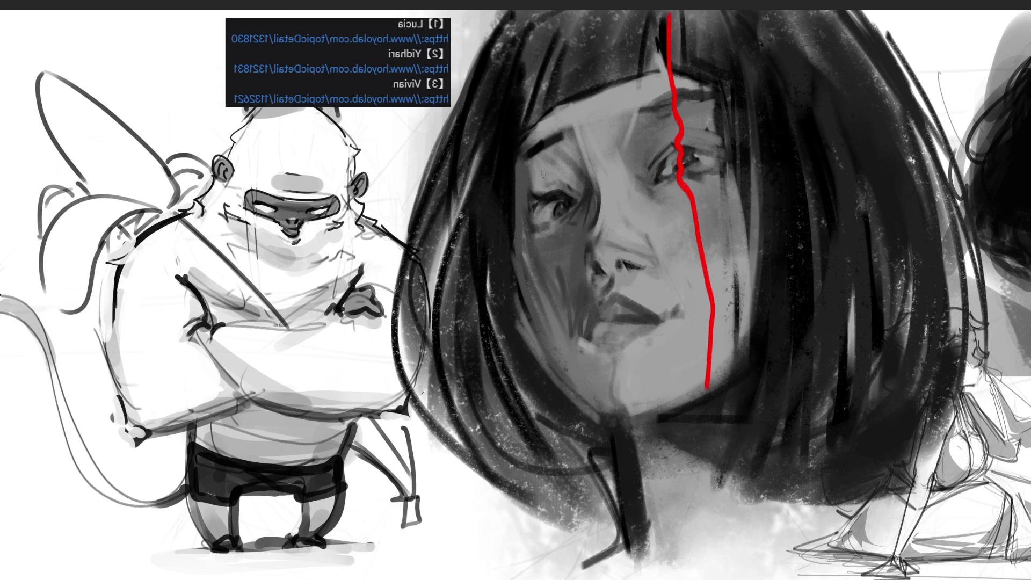
mouse_move(551, 47)
mouse_down()
mouse_move(535, 149)
mouse_move(553, 218)
mouse_move(539, 256)
mouse_move(585, 374)
mouse_up()
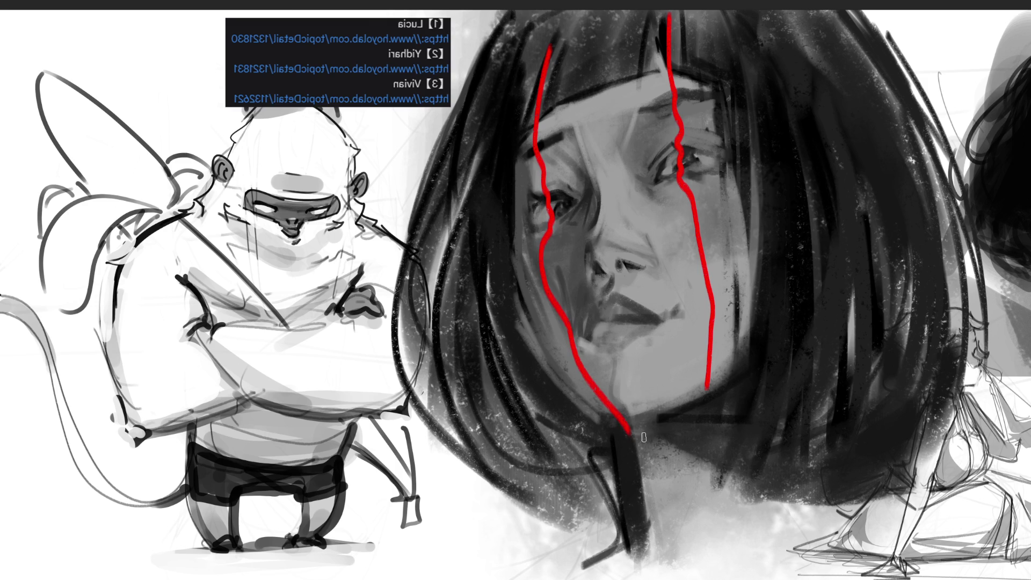
key(ctrl+z)
key(ctrl+z)
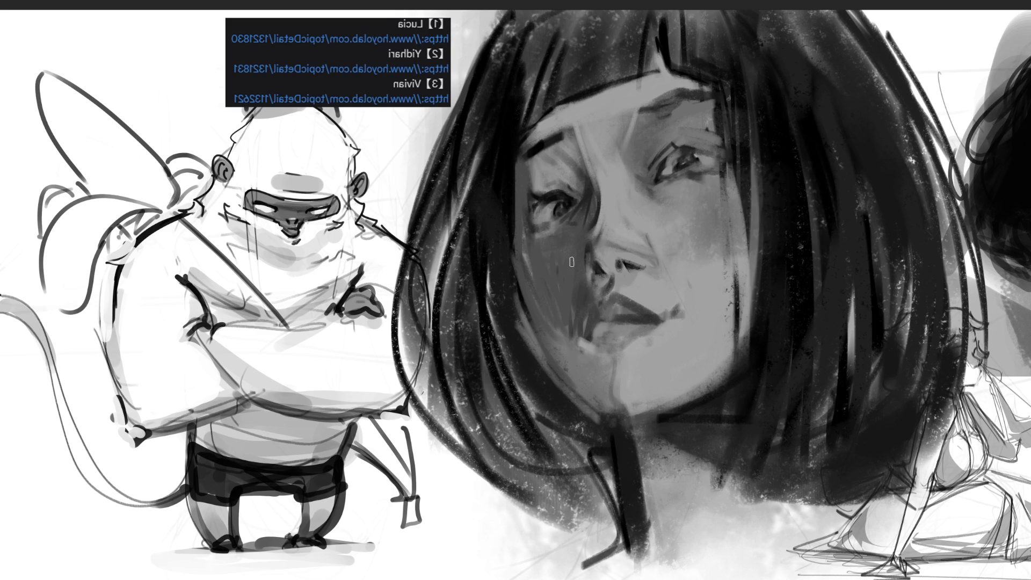
mouse_move(544, 251)
mouse_down()
mouse_move(555, 285)
mouse_move(552, 272)
mouse_move(574, 266)
mouse_move(577, 215)
mouse_up()
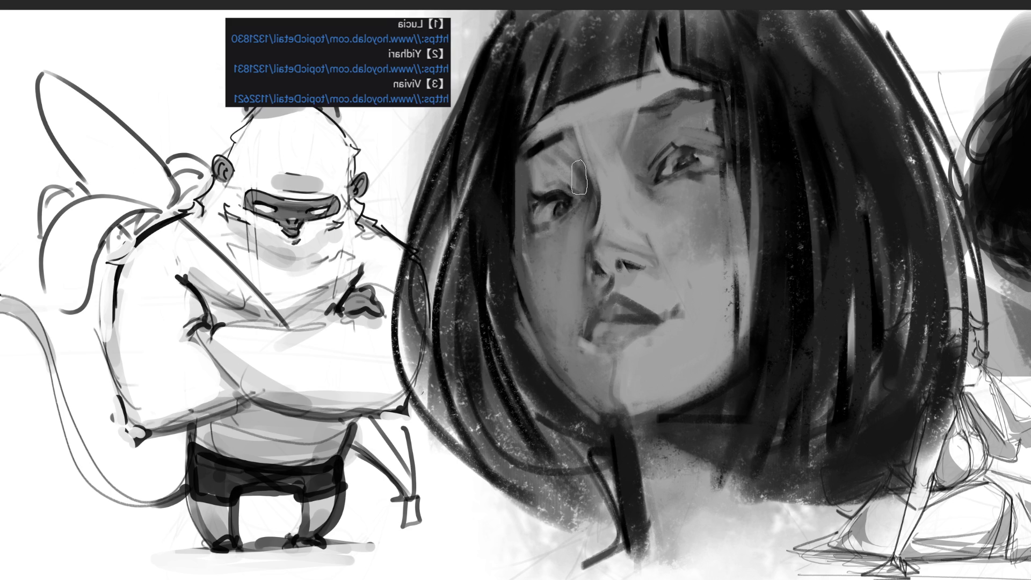
Darken the cheek between eye and lips and around the eye, then lighten the cheek beside it
mouse_move(583, 189)
mouse_down()
mouse_move(548, 279)
mouse_move(563, 322)
mouse_move(560, 366)
mouse_up()
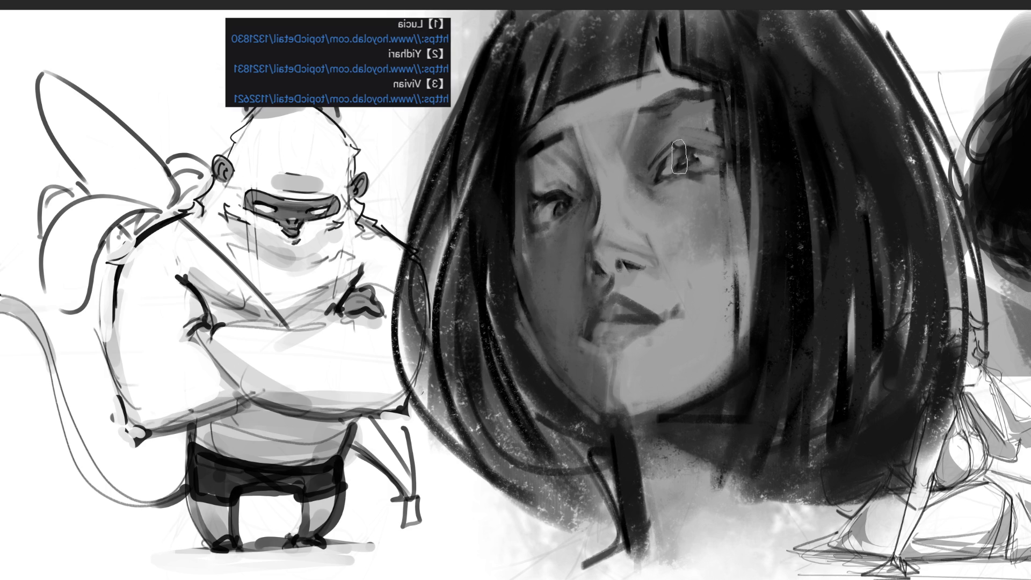
drag(648, 164, 678, 129)
mouse_move(655, 185)
mouse_down()
mouse_move(693, 141)
mouse_move(719, 177)
mouse_up()
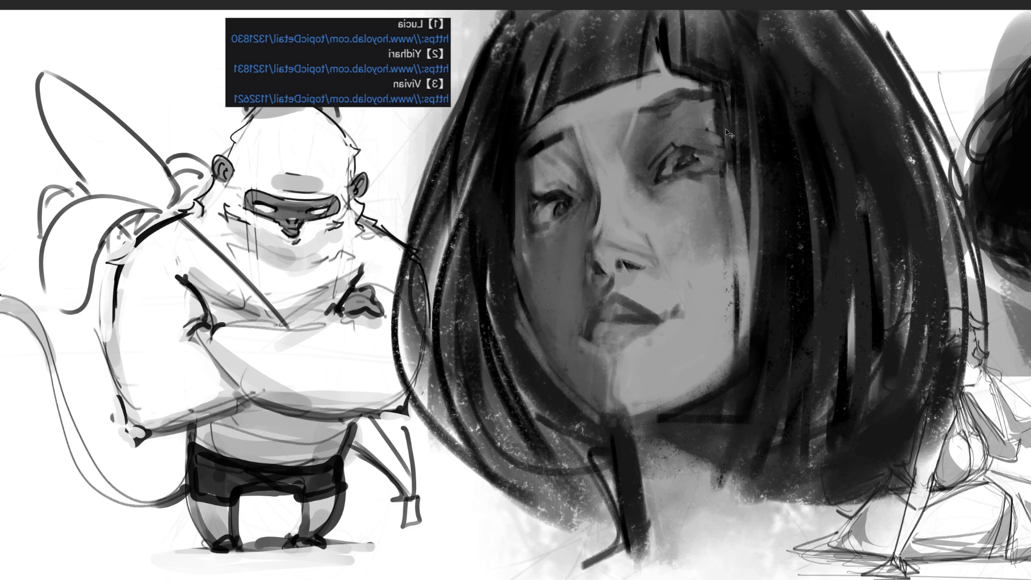
drag(719, 116, 733, 244)
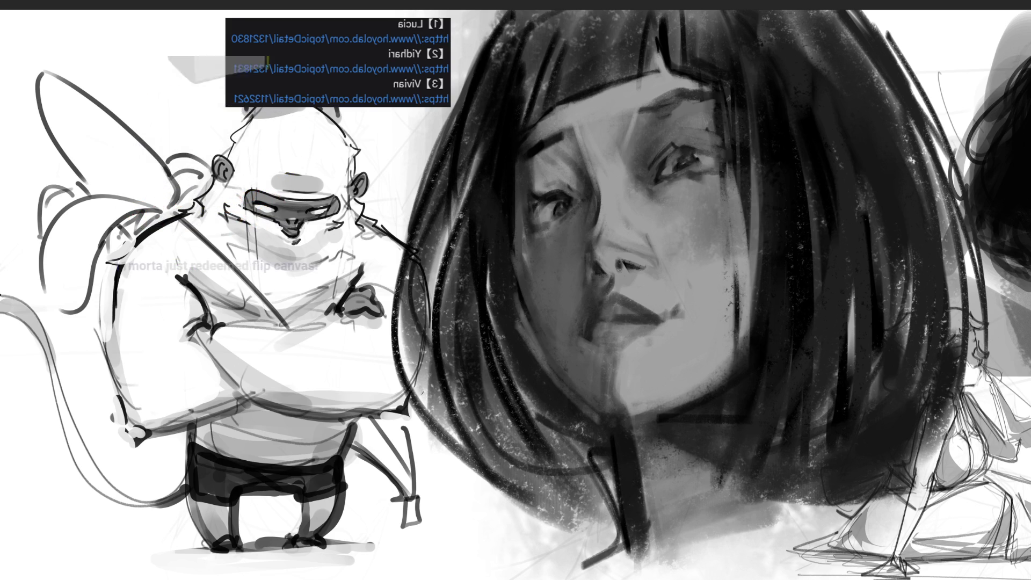
Free-transform the left figure sketch with a slight skew and small rotation, then commit it
key(ctrl+t)
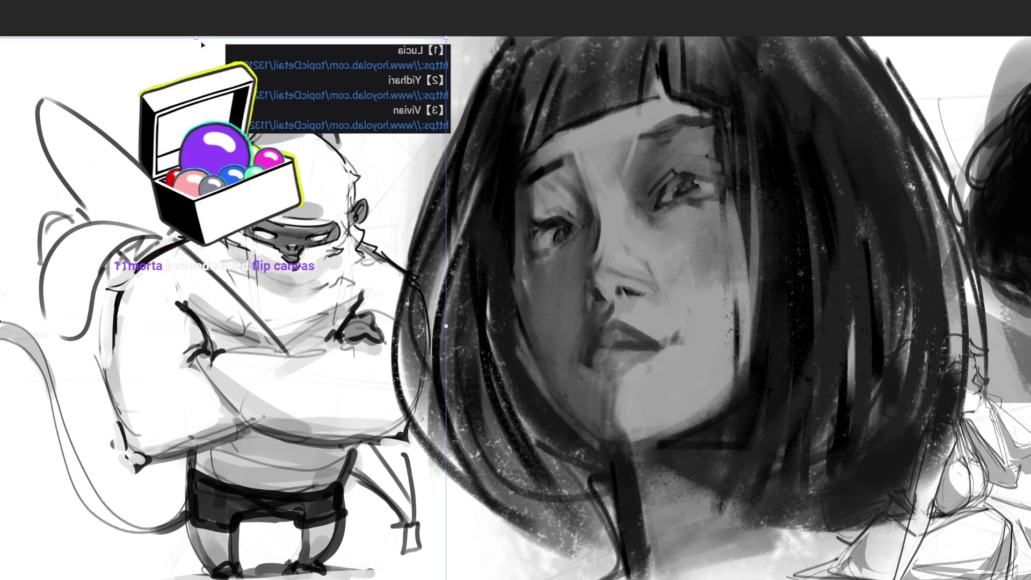
drag(196, 32, 179, 30)
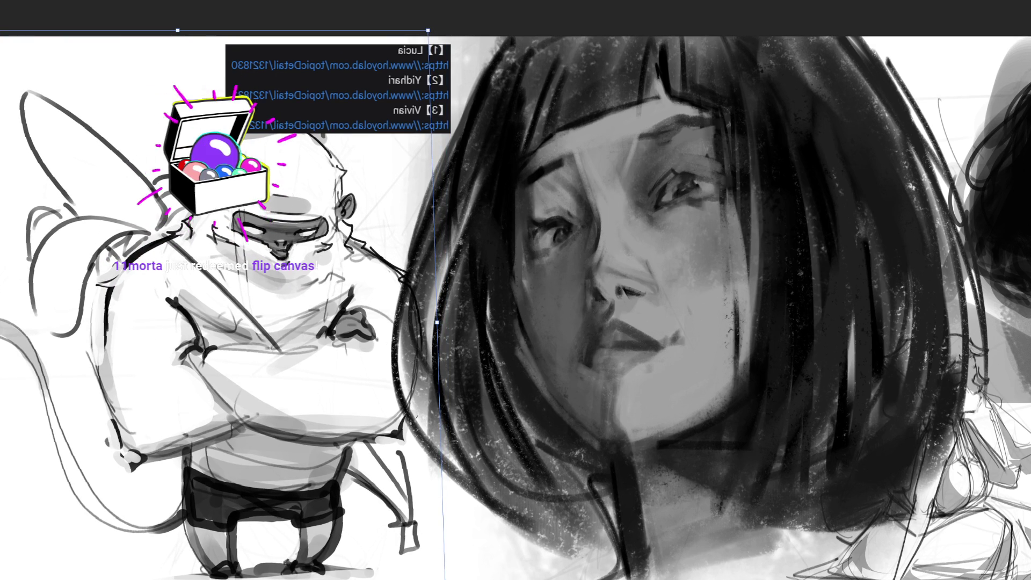
drag(449, 19, 407, 11)
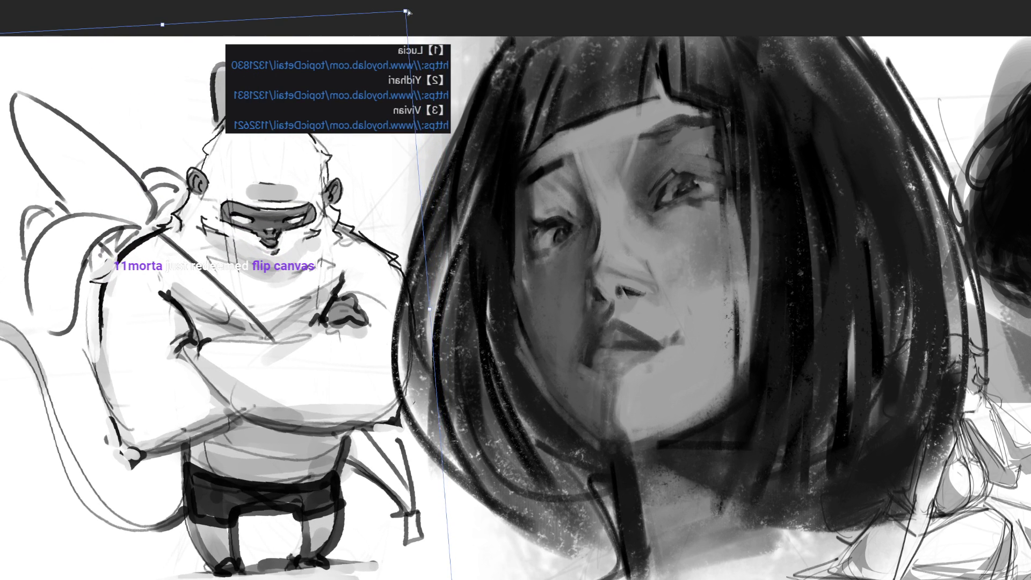
key(Return)
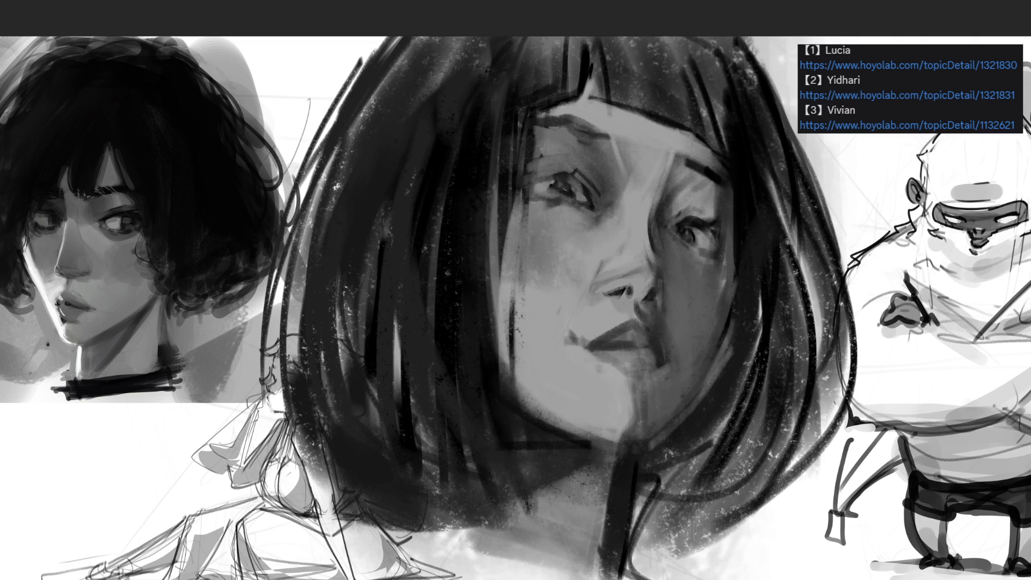
Sample a light grey and paint over the dark hair strand below the chin, undoing the last stroke
key(alt)
key(alt)
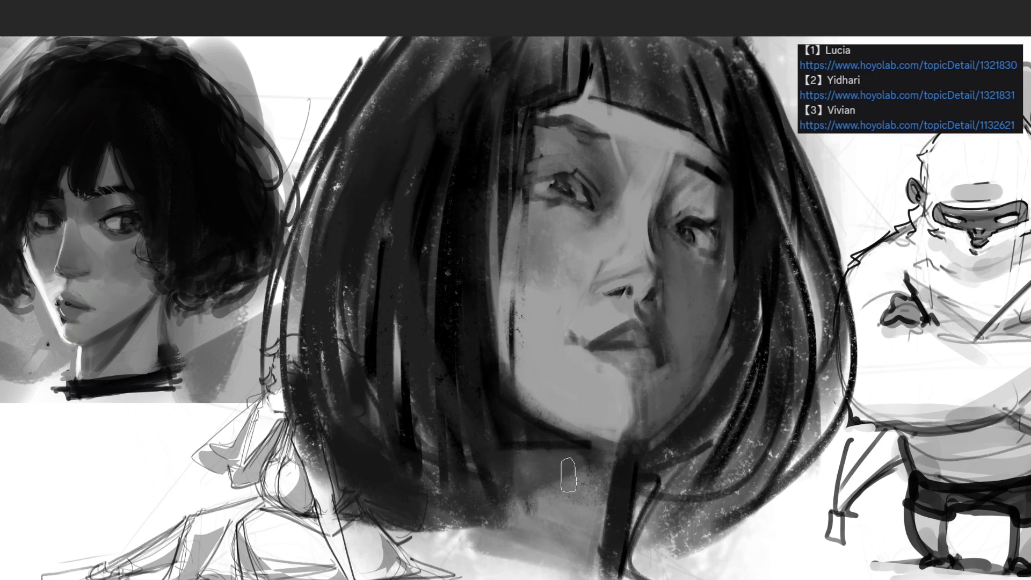
mouse_move(607, 498)
mouse_down()
mouse_move(617, 446)
mouse_move(623, 483)
mouse_up()
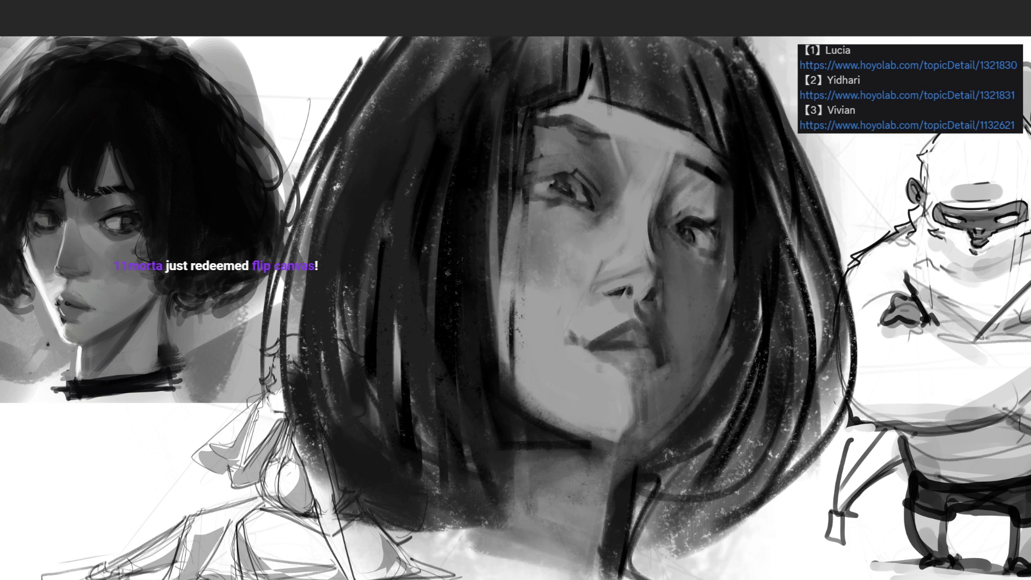
key(ctrl+z)
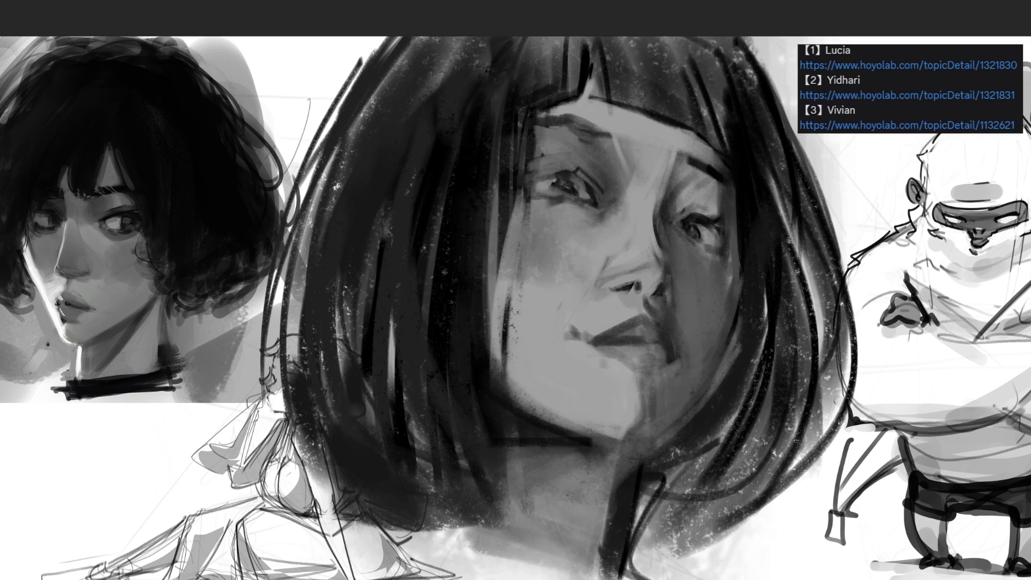
Pan to the portrait and darken the eye's upper lid, lashes, iris and pupil
key(m)
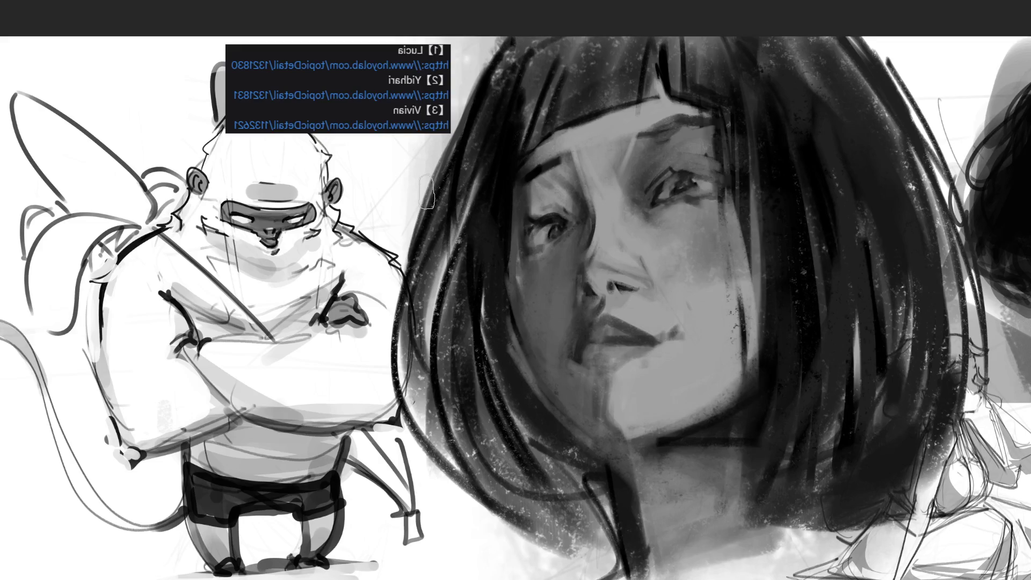
drag(978, 257, 742, 237)
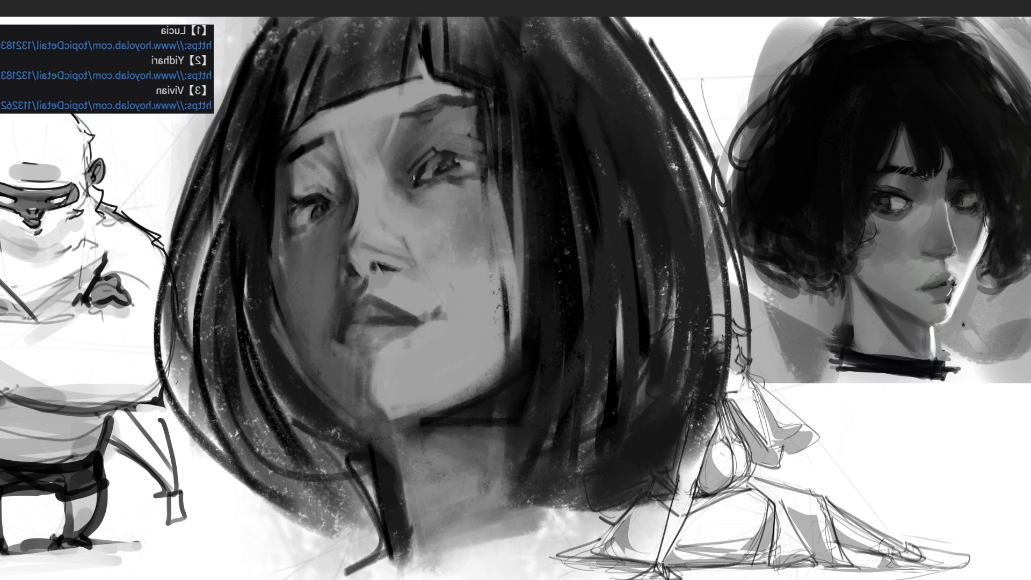
mouse_move(438, 159)
mouse_down()
mouse_move(425, 170)
mouse_move(475, 152)
mouse_up()
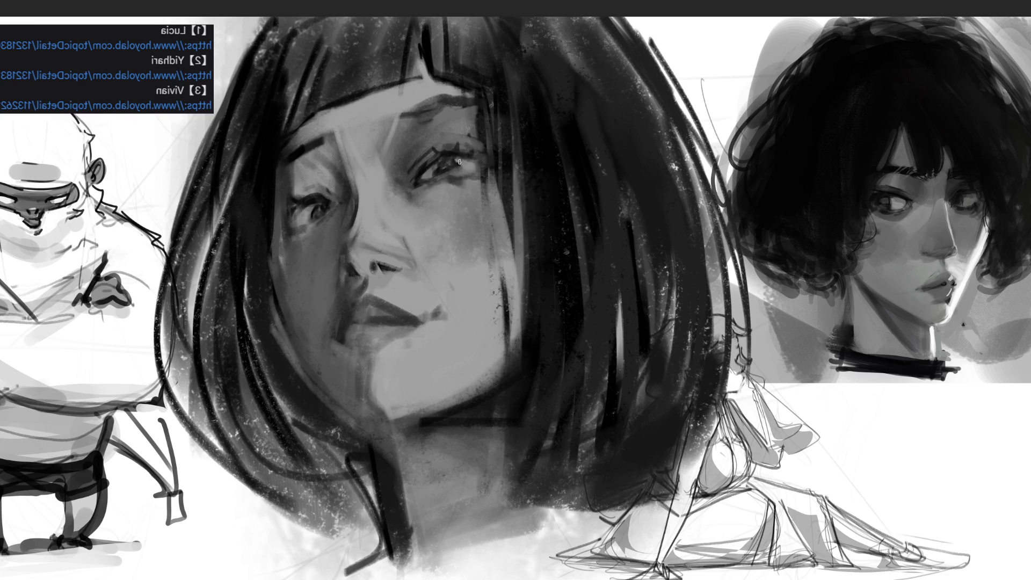
drag(446, 171, 461, 162)
drag(429, 170, 432, 175)
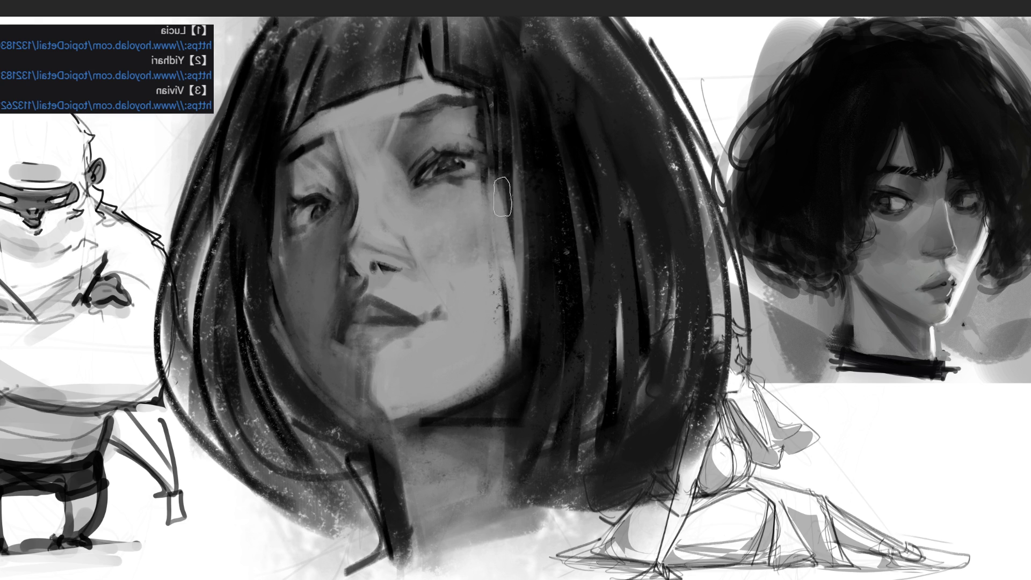
Lighten the hair beside the eye, then darken the upper eyelid line and lashes at both corners
drag(504, 290, 470, 123)
drag(501, 248, 486, 115)
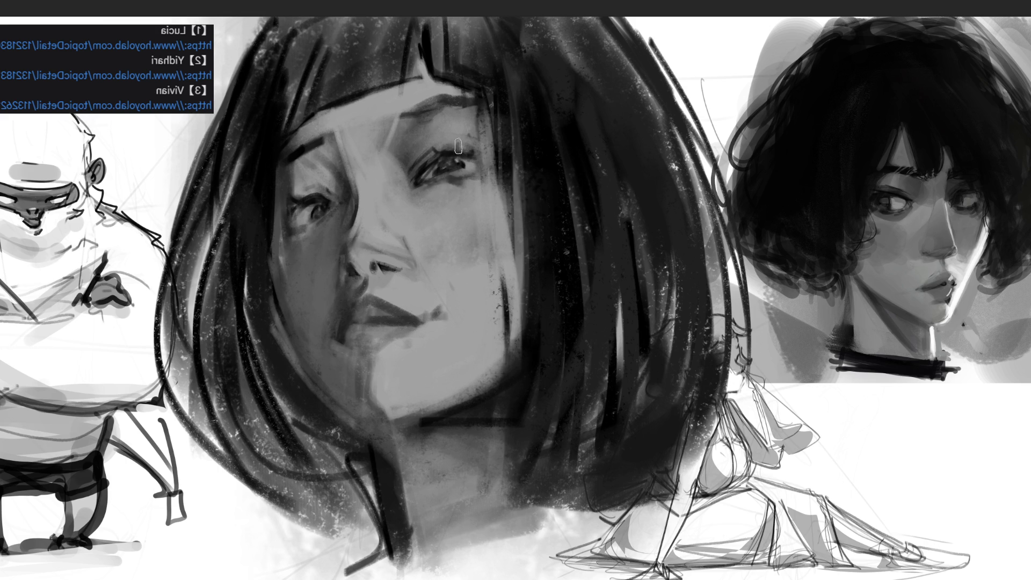
mouse_move(477, 152)
mouse_down()
mouse_move(460, 133)
mouse_move(481, 146)
mouse_move(471, 164)
mouse_up()
drag(412, 178, 433, 141)
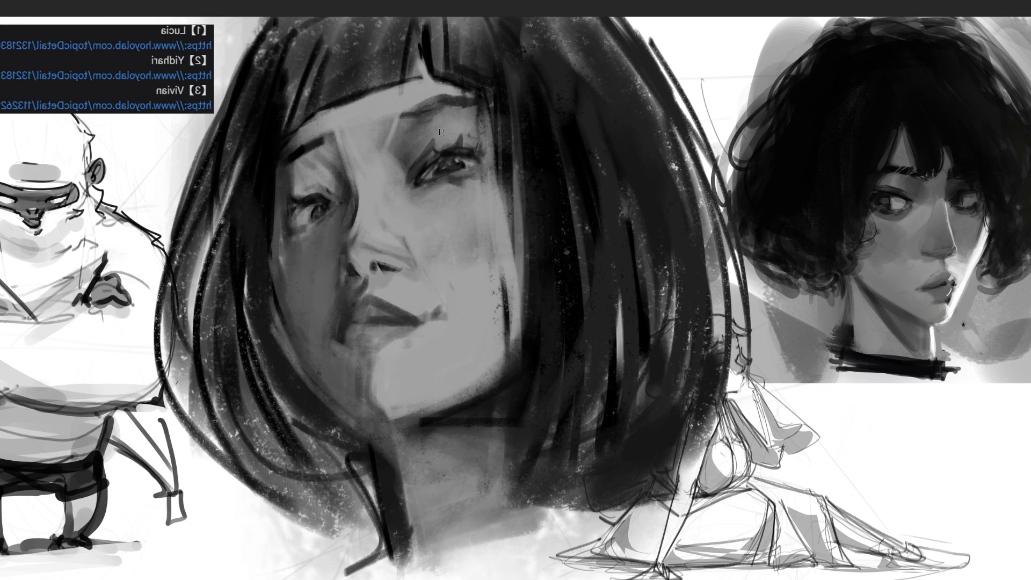
drag(411, 178, 434, 141)
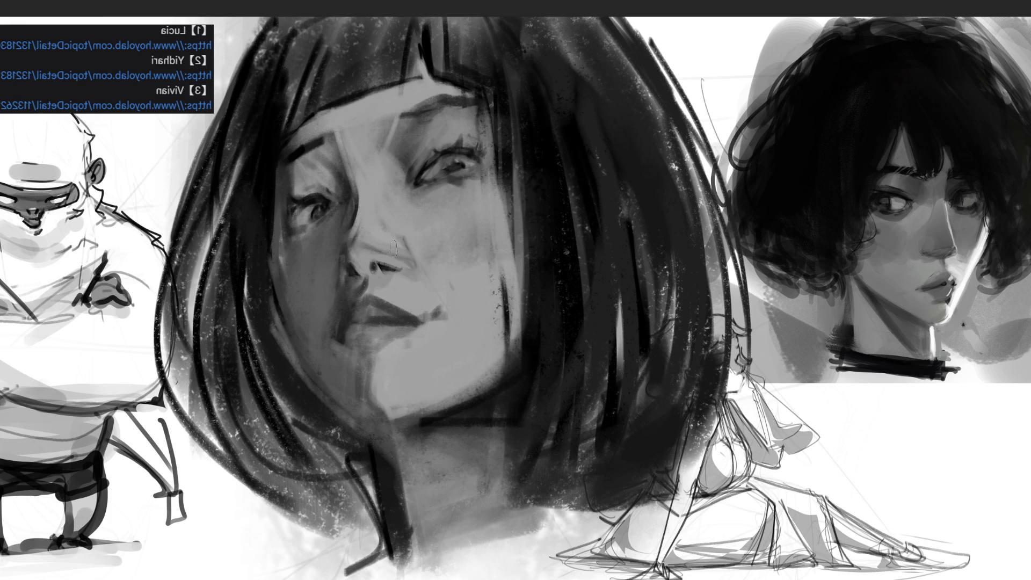
key(bracketright)
key(bracketright)
key(bracketright)
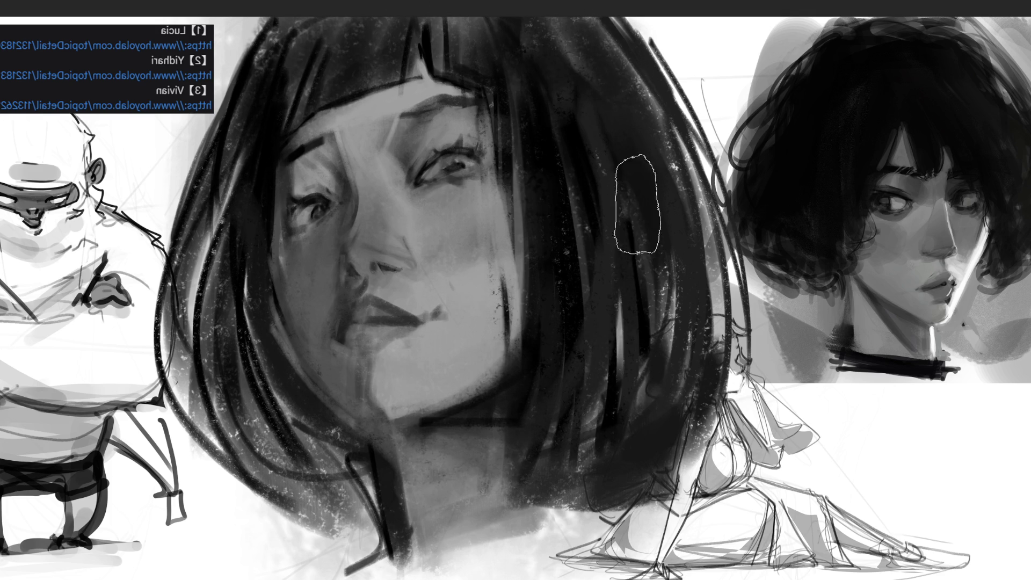
Shade the left and right edges of the bob hair darker and lighten the tone under the lip line
mouse_move(214, 188)
mouse_down()
mouse_move(204, 345)
mouse_move(215, 429)
mouse_move(279, 510)
mouse_move(229, 207)
mouse_move(257, 152)
mouse_move(275, 403)
mouse_move(300, 409)
mouse_up()
drag(268, 162, 285, 376)
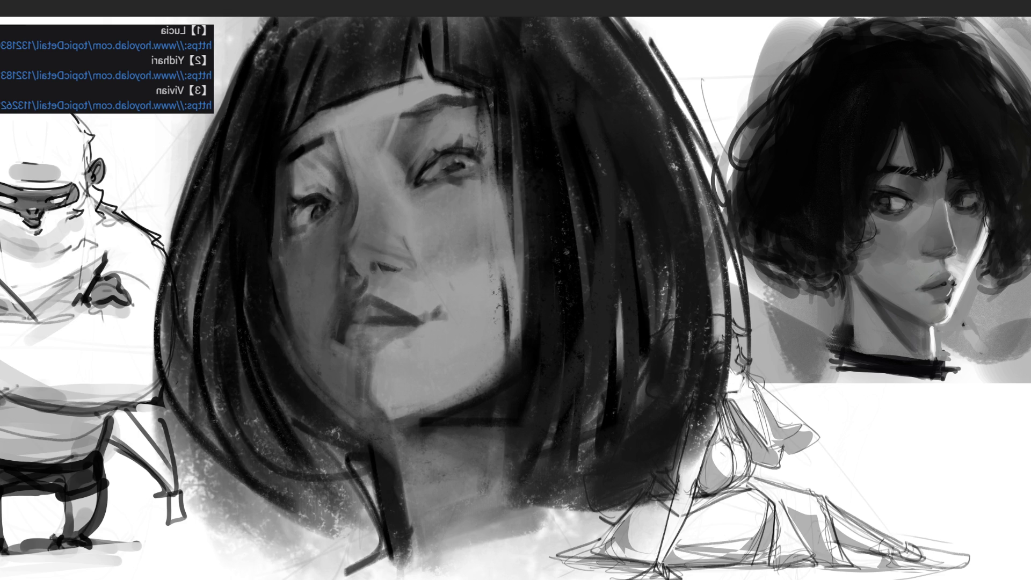
mouse_move(481, 341)
mouse_down()
mouse_move(500, 387)
mouse_move(516, 322)
mouse_move(499, 280)
mouse_move(497, 349)
mouse_move(513, 324)
mouse_move(493, 365)
mouse_move(508, 294)
mouse_move(510, 344)
mouse_up()
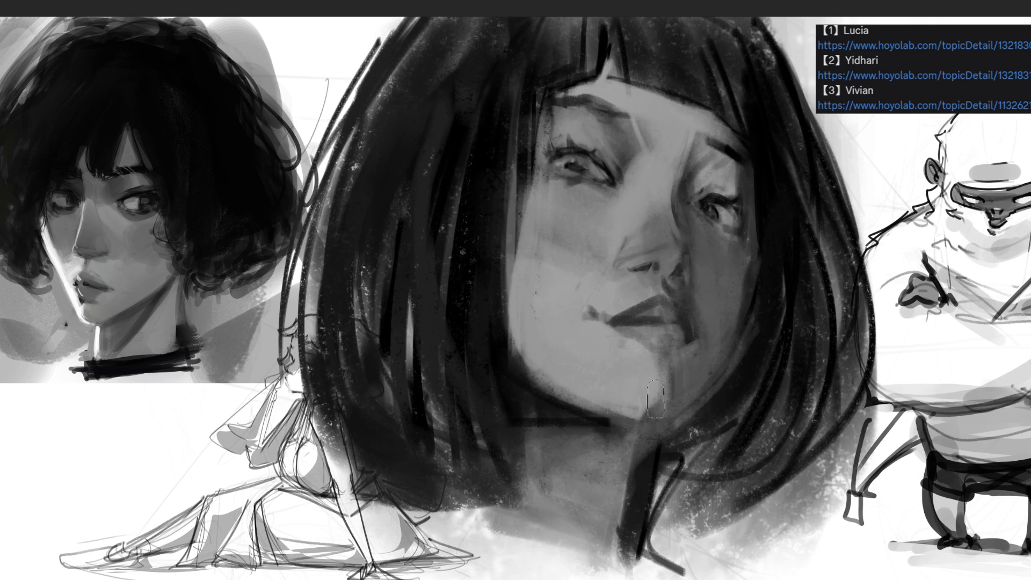
mouse_move(612, 333)
mouse_down()
mouse_move(663, 331)
mouse_move(653, 332)
mouse_move(648, 302)
mouse_move(636, 311)
mouse_move(677, 314)
mouse_move(675, 350)
mouse_up()
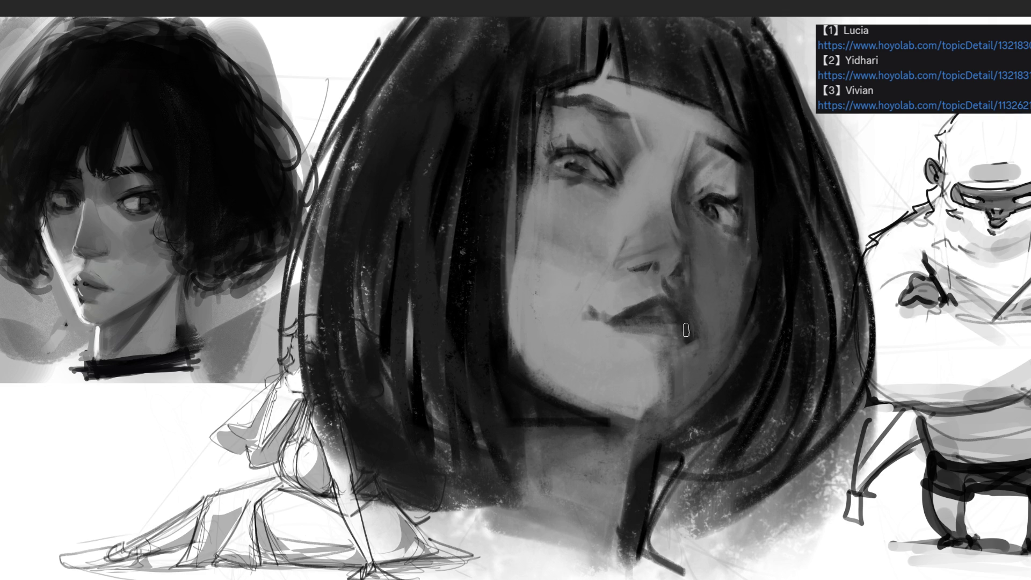
Darken the lower lip line and lighten the skin under the right nostril
drag(648, 327, 682, 333)
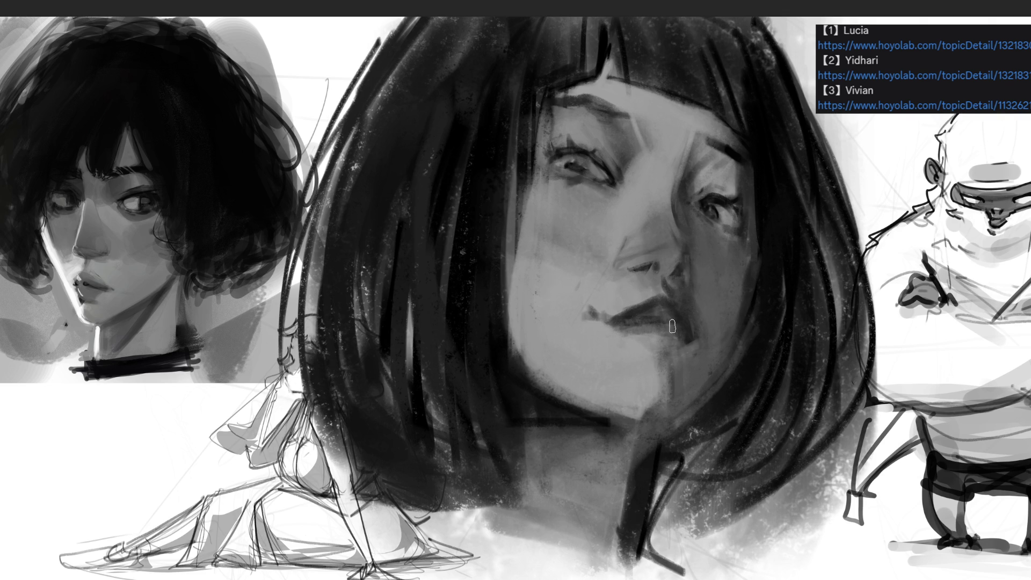
drag(670, 290, 685, 277)
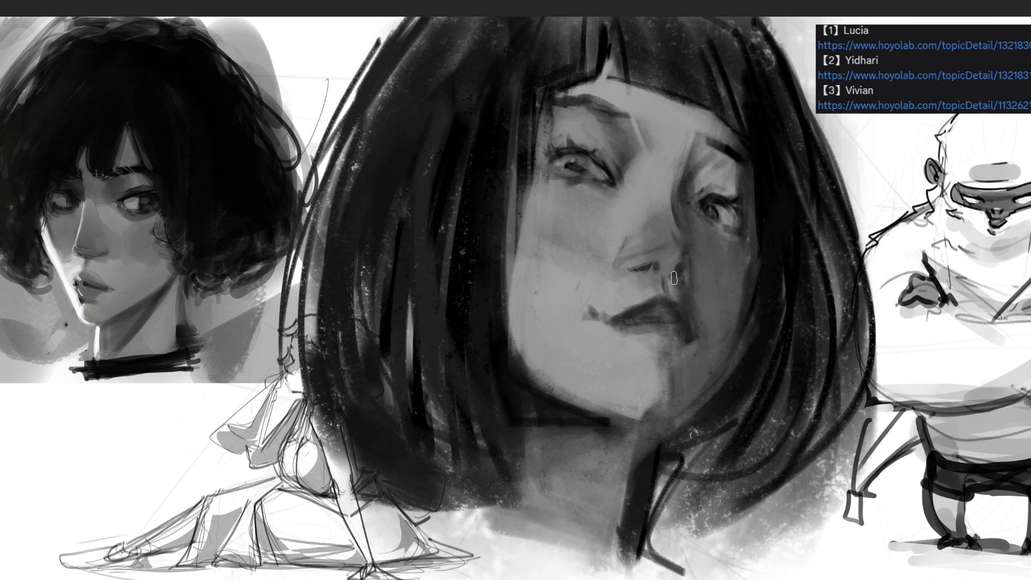
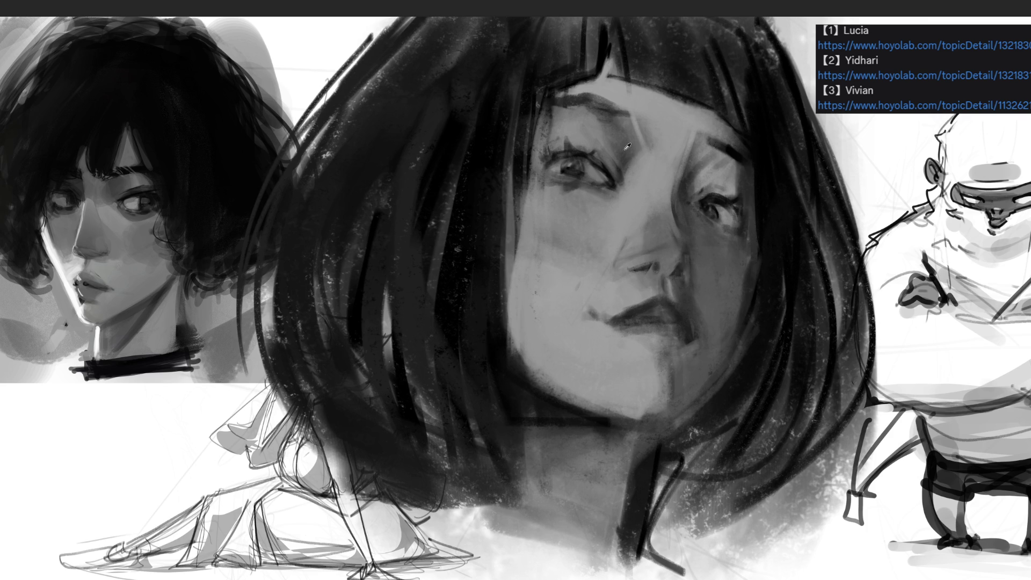
Darken the nose bridge and deepen the left eye's upper eyelid crease, undoing a lower-lid stroke
mouse_move(625, 170)
mouse_down()
mouse_move(645, 161)
mouse_move(636, 175)
mouse_up()
drag(560, 178, 590, 181)
key(ctrl+z)
drag(571, 144, 587, 141)
Paint dark and grey strands into the hair and along the bangs edge
drag(615, 58, 612, 75)
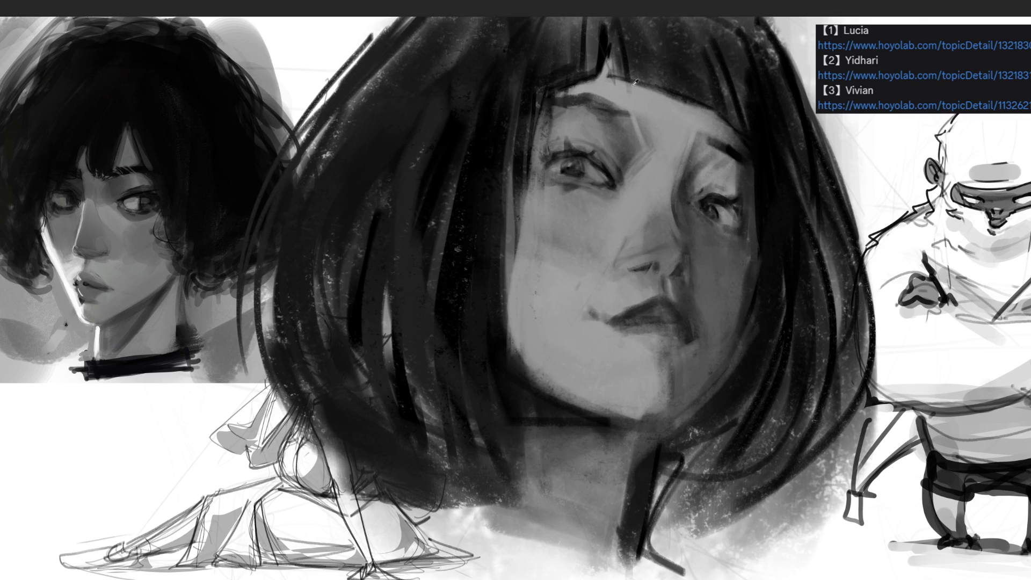
mouse_move(627, 83)
mouse_down()
mouse_move(625, 40)
mouse_move(622, 77)
mouse_up()
mouse_move(624, 36)
mouse_down()
mouse_move(624, 77)
mouse_move(725, 125)
mouse_up()
drag(720, 60, 728, 105)
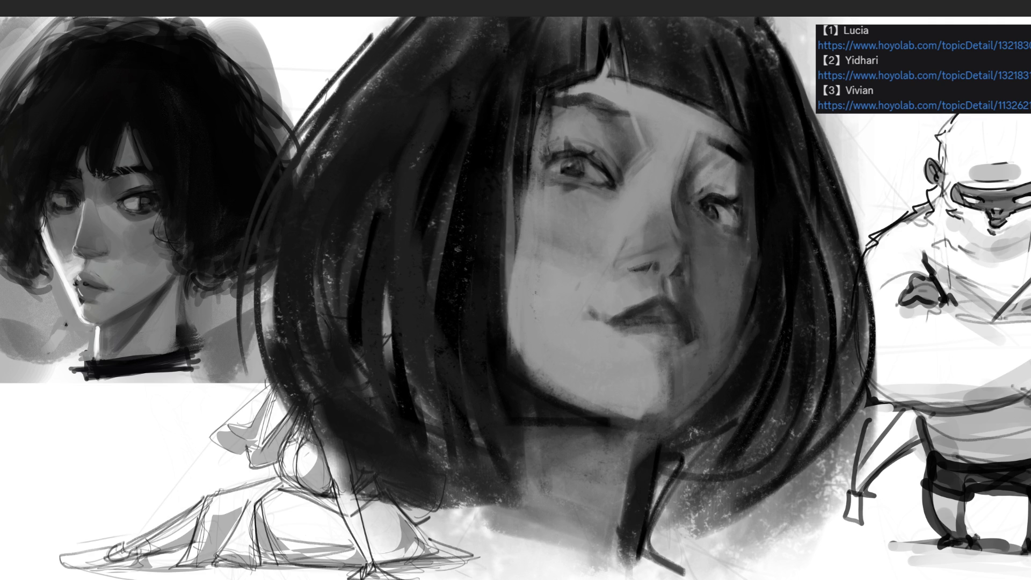
Draw a dark line down the right hair edge and reinforce it with more strokes
drag(771, 28, 872, 376)
key(ctrl+z)
mouse_move(765, 19)
mouse_down()
mouse_move(795, 65)
mouse_move(873, 384)
mouse_up()
drag(791, 60, 832, 174)
drag(843, 248, 816, 427)
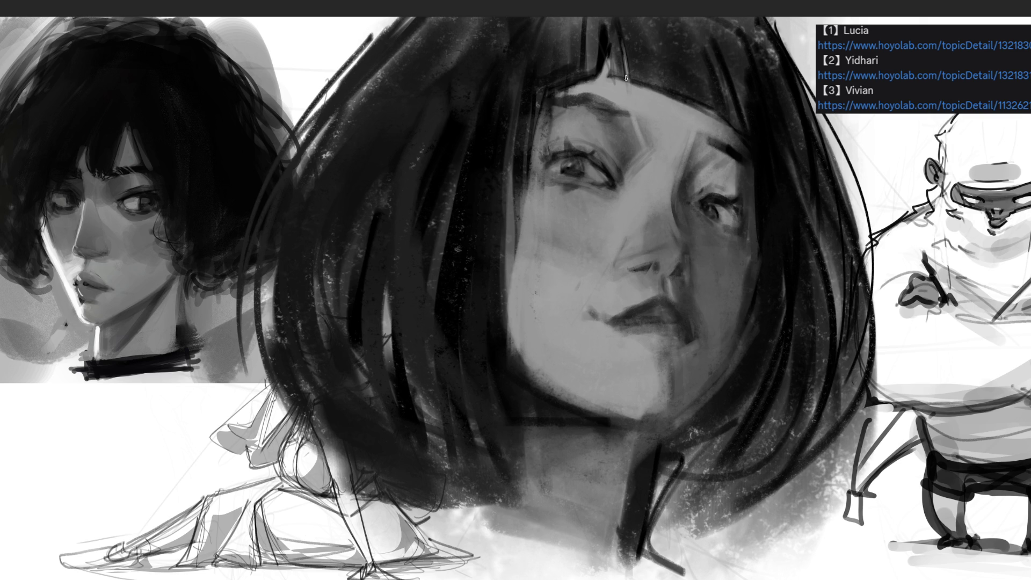
Add dark vertical strands through the bangs near the part
mouse_move(606, 26)
mouse_down()
mouse_move(609, 79)
mouse_move(667, 92)
mouse_move(665, 69)
mouse_move(715, 114)
mouse_up()
drag(710, 53, 723, 115)
drag(721, 76, 732, 138)
drag(723, 89, 733, 138)
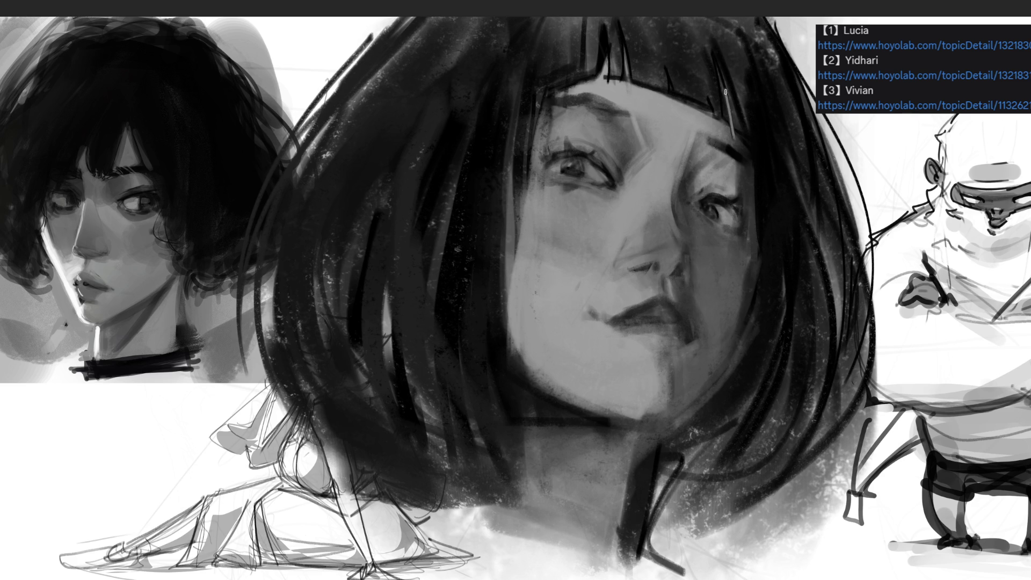
mouse_move(724, 83)
mouse_down()
mouse_move(736, 150)
mouse_move(713, 144)
mouse_up()
Deepen the left eyebrow and brow area, undoing a light cheek stroke
mouse_move(548, 102)
mouse_down()
mouse_move(586, 95)
mouse_move(585, 105)
mouse_move(643, 118)
mouse_up()
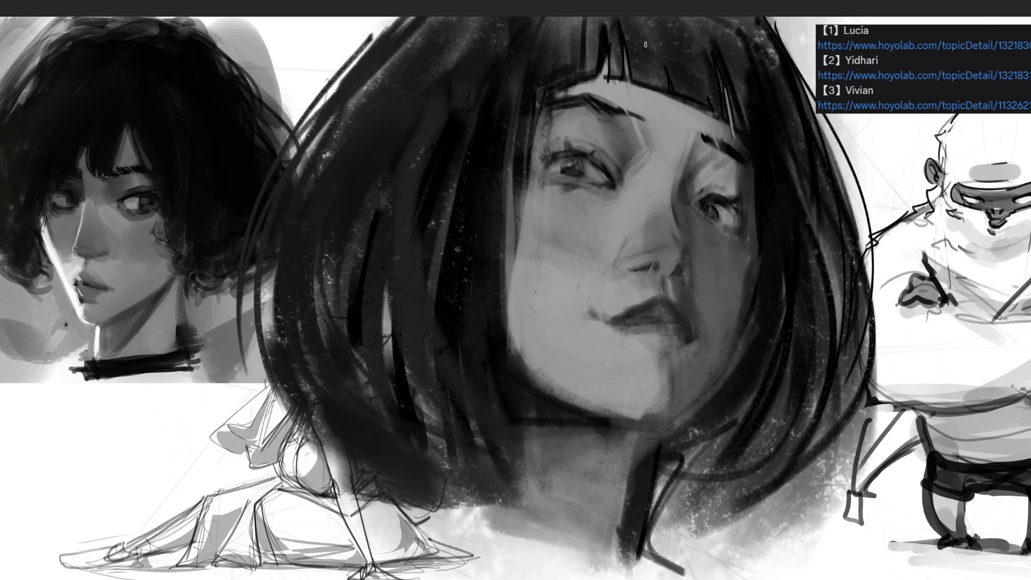
drag(633, 131, 646, 146)
drag(672, 207, 669, 241)
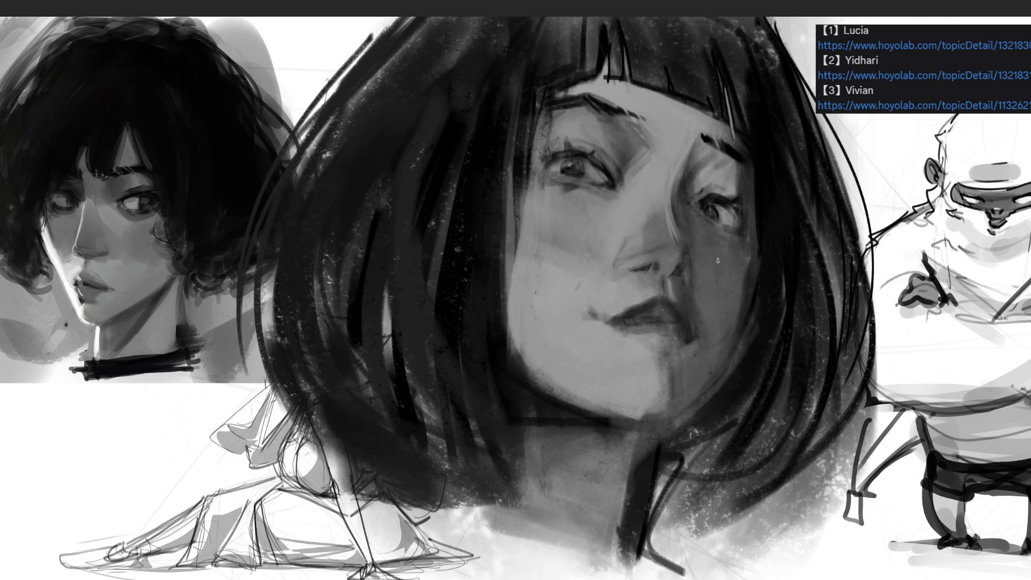
key(ctrl+z)
key(ctrl+z)
Dab light highlights on the nose tip, between the eyes and across the upper lip
drag(668, 245, 666, 246)
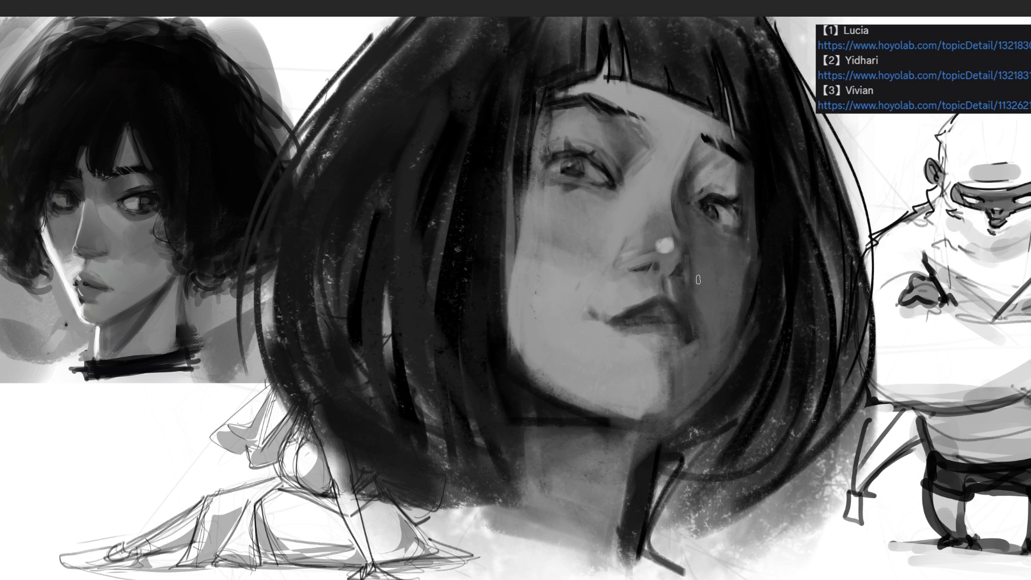
drag(673, 243, 665, 248)
drag(639, 178, 628, 193)
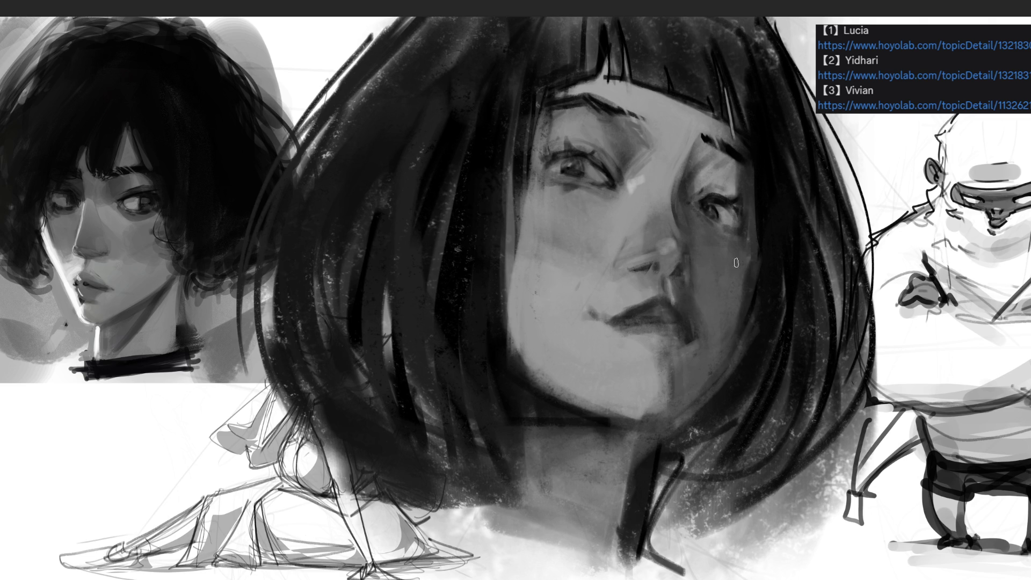
drag(657, 297, 624, 312)
key(bracketright)
key(bracketright)
key(bracketright)
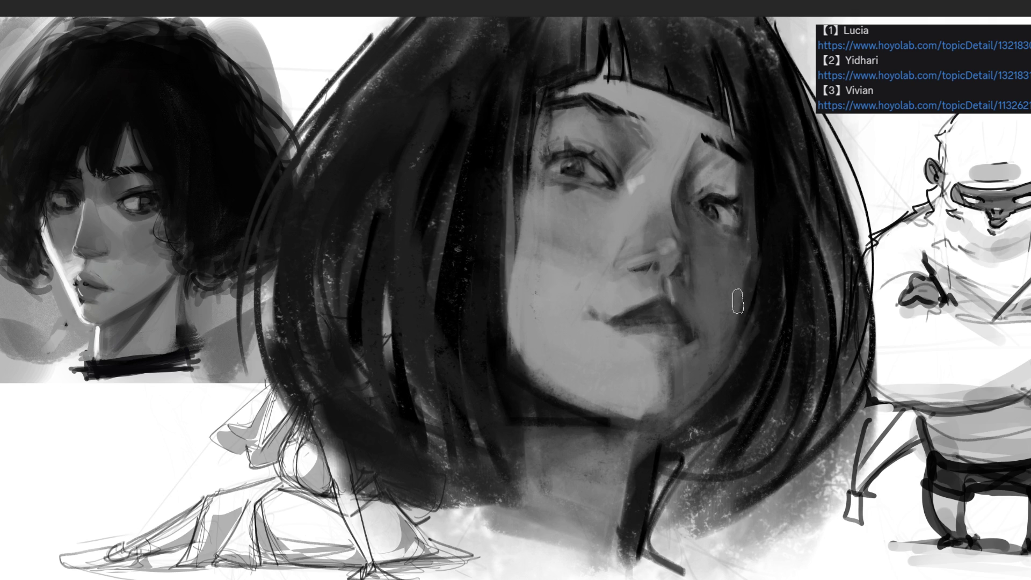
key(bracketleft)
key(bracketleft)
alt+click(649, 267)
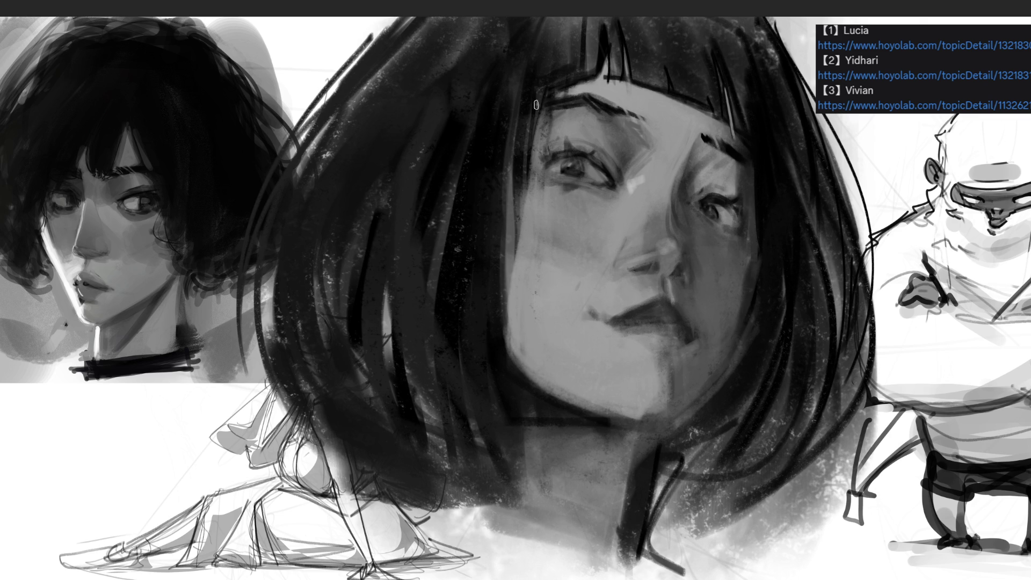
drag(522, 117, 527, 329)
Draw dark lines along the face's left edge, undoing one extra stroke
drag(521, 112, 535, 340)
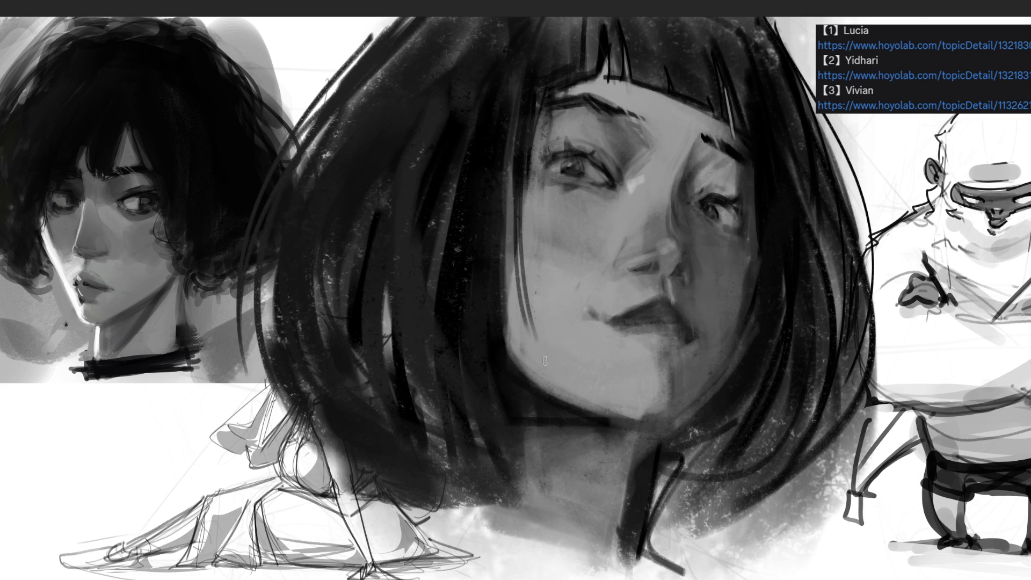
drag(528, 115, 524, 384)
key(ctrl+z)
drag(510, 88, 502, 365)
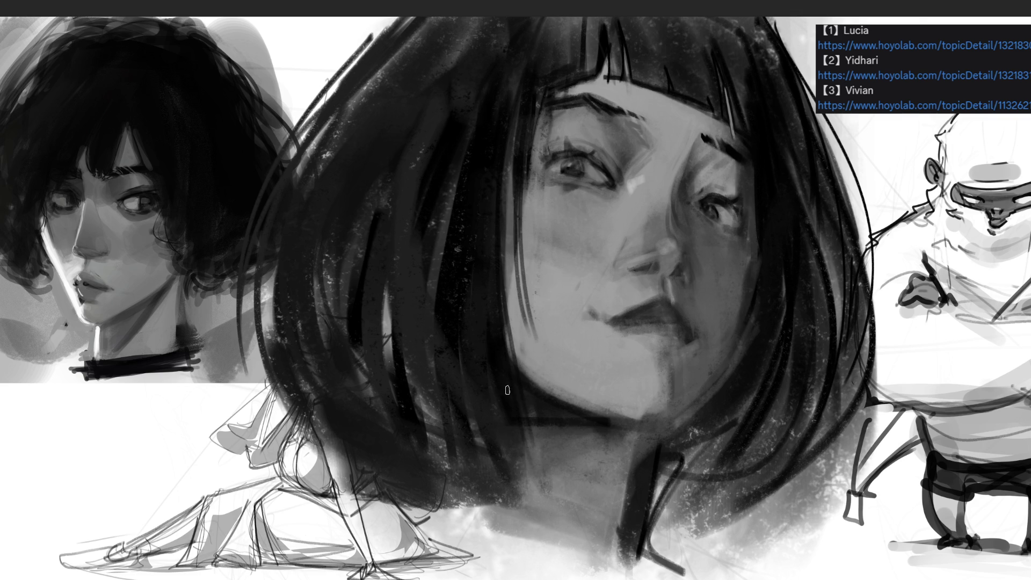
Define the jaw, lower hair edge, neck and collar below the chin with dark strokes
drag(539, 430, 494, 484)
drag(572, 467, 526, 430)
mouse_move(491, 507)
mouse_down()
mouse_move(536, 486)
mouse_move(384, 508)
mouse_up()
mouse_move(301, 365)
mouse_down()
mouse_move(414, 491)
mouse_move(505, 478)
mouse_up()
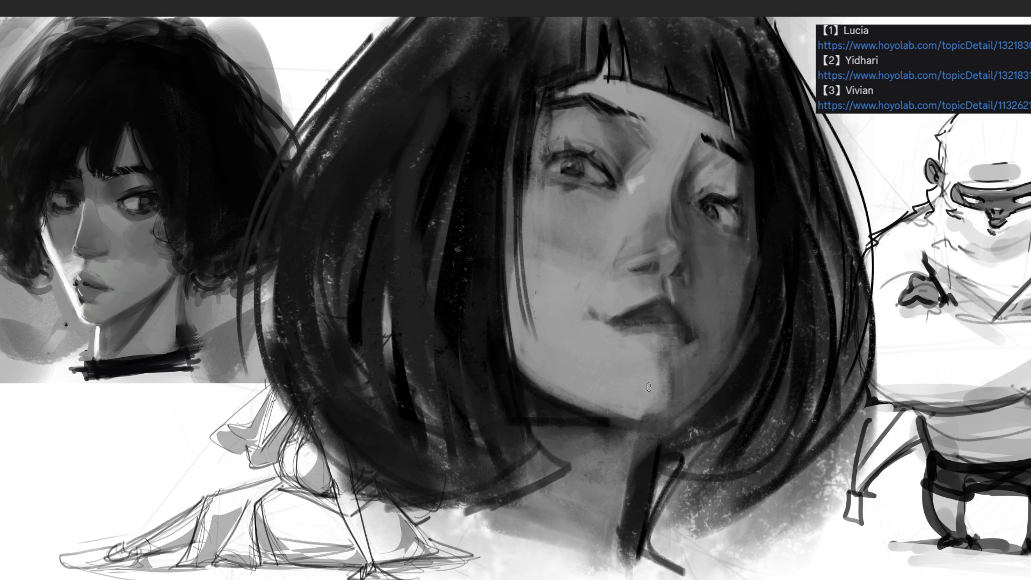
mouse_move(644, 434)
mouse_down()
mouse_move(687, 426)
mouse_move(636, 508)
mouse_up()
mouse_move(701, 424)
mouse_down()
mouse_move(647, 481)
mouse_move(666, 437)
mouse_up()
Paint light grainy texture and darker strands through the hair
drag(763, 161, 396, 299)
mouse_move(419, 129)
mouse_down()
mouse_move(375, 258)
mouse_move(387, 122)
mouse_move(333, 215)
mouse_move(473, 129)
mouse_move(430, 269)
mouse_up()
mouse_move(468, 99)
mouse_down()
mouse_move(424, 215)
mouse_move(451, 199)
mouse_move(417, 318)
mouse_move(387, 231)
mouse_up()
mouse_move(376, 193)
mouse_down()
mouse_move(355, 261)
mouse_move(382, 317)
mouse_up()
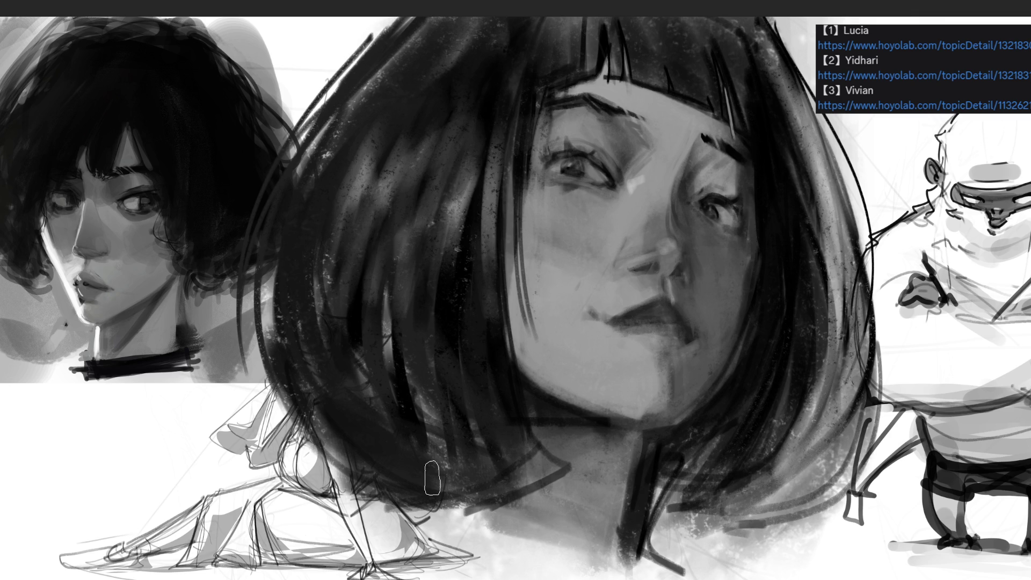
drag(426, 304, 451, 231)
drag(467, 285, 486, 209)
drag(495, 101, 491, 180)
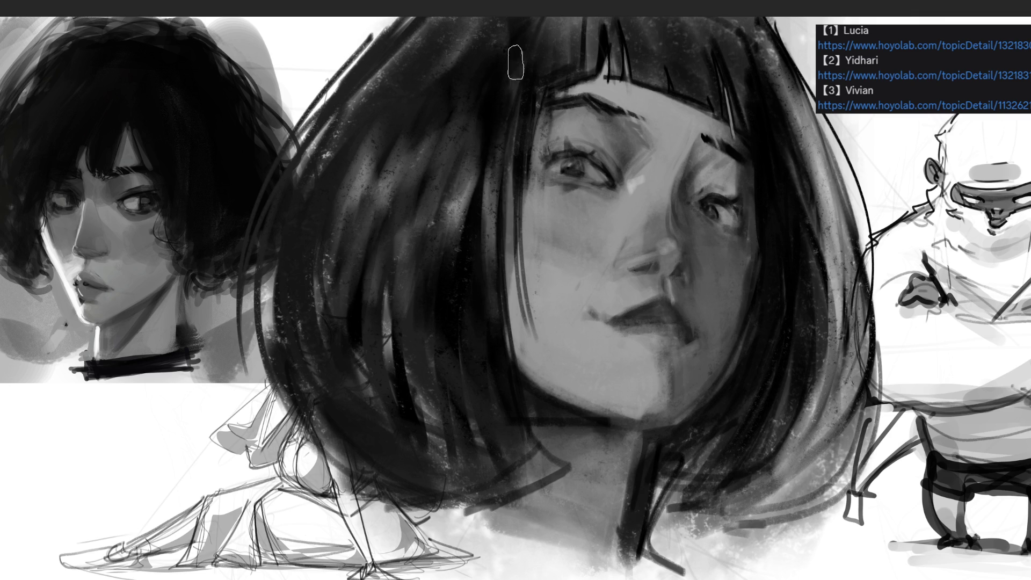
drag(565, 55, 585, 53)
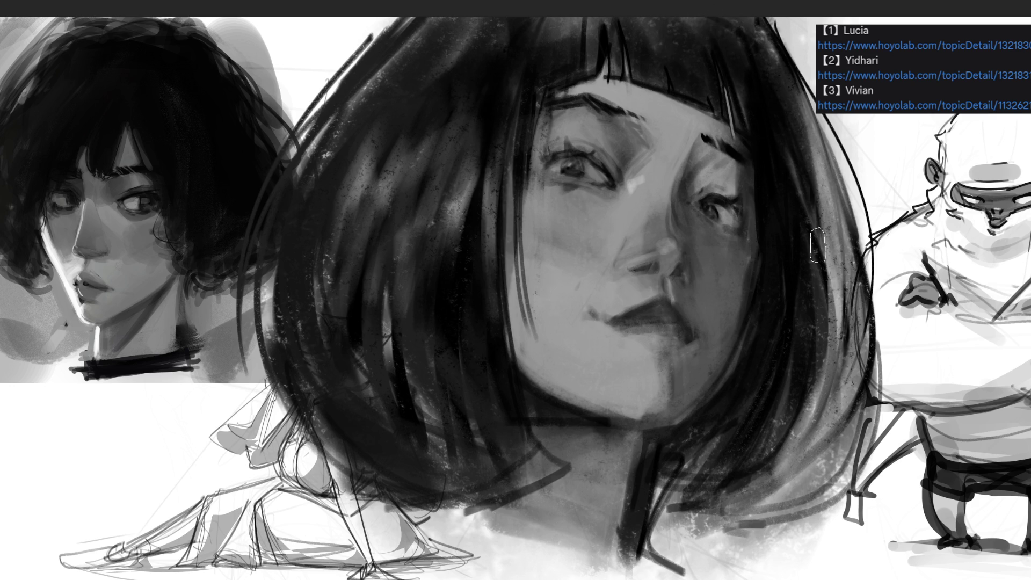
Deepen lower-right hair shadows near the neck, blend the cheek edge and sample the jaw colour
mouse_move(715, 491)
mouse_down()
mouse_move(753, 480)
mouse_move(808, 355)
mouse_move(809, 477)
mouse_move(804, 373)
mouse_move(877, 266)
mouse_up()
mouse_move(698, 485)
mouse_down()
mouse_move(789, 341)
mouse_move(766, 340)
mouse_move(697, 444)
mouse_move(712, 458)
mouse_up()
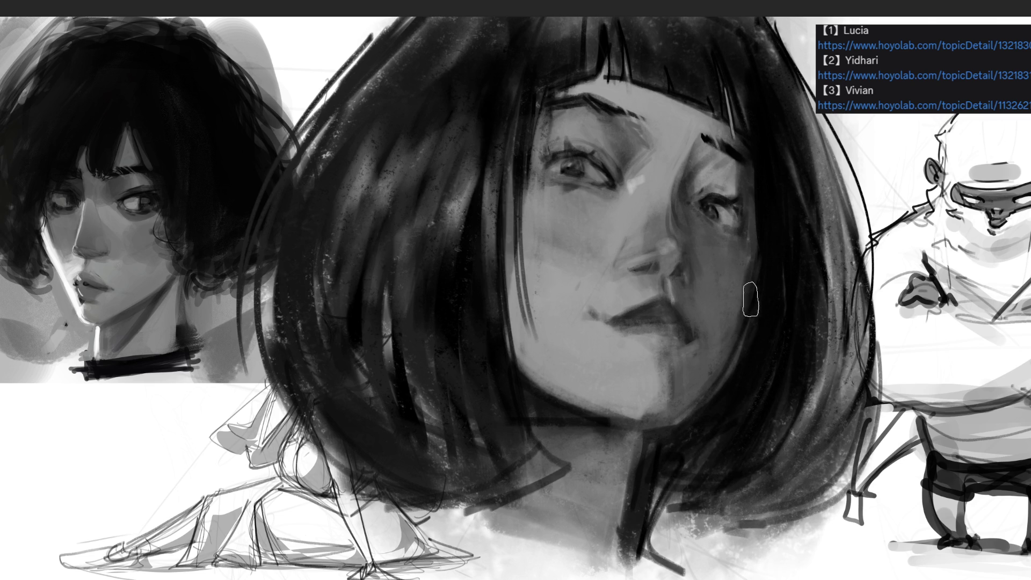
drag(748, 325, 732, 298)
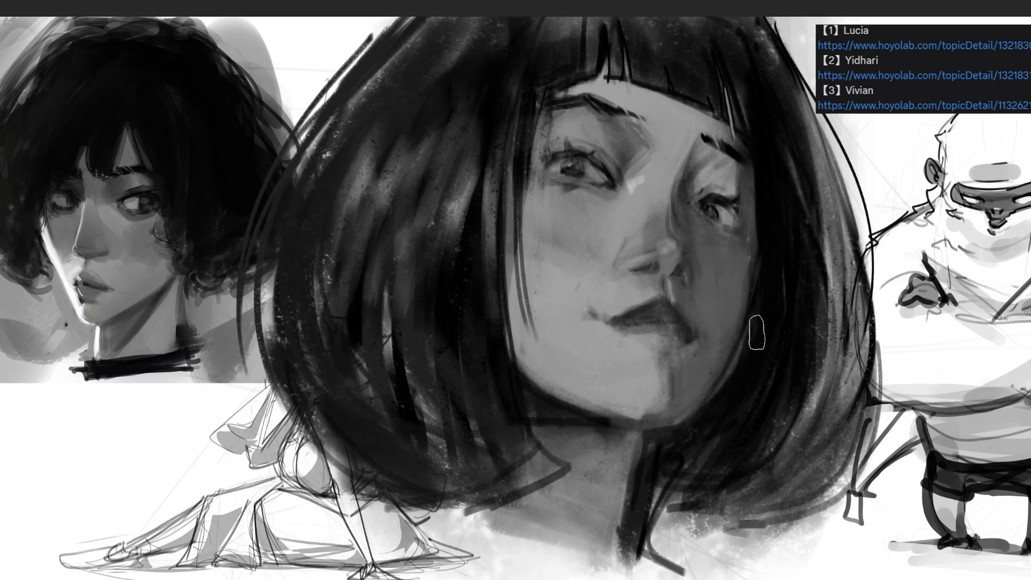
ctrl+click(638, 398)
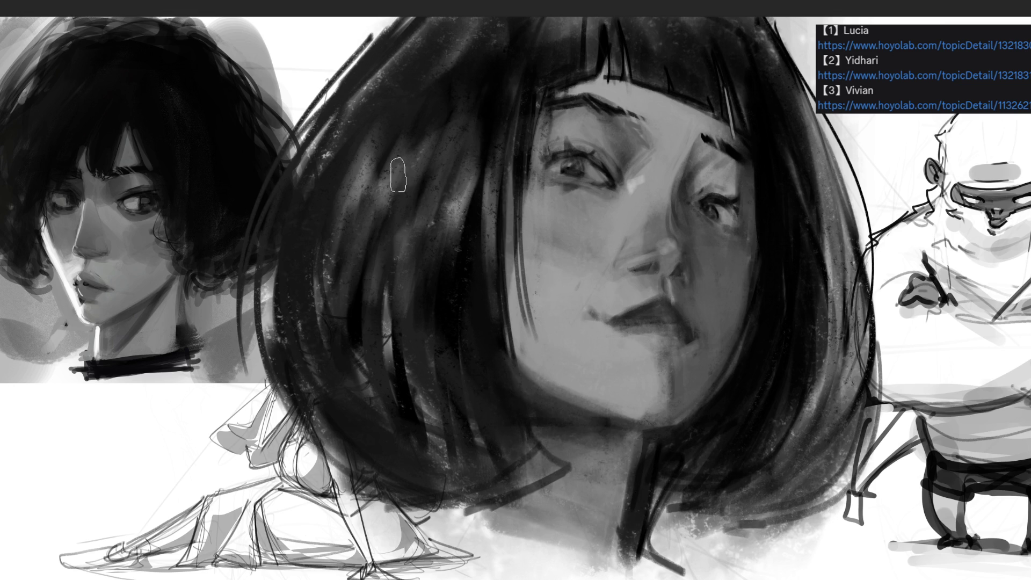
Darken the upper-left hair edge and add light highlights along the hair top and bangs
drag(341, 104, 342, 135)
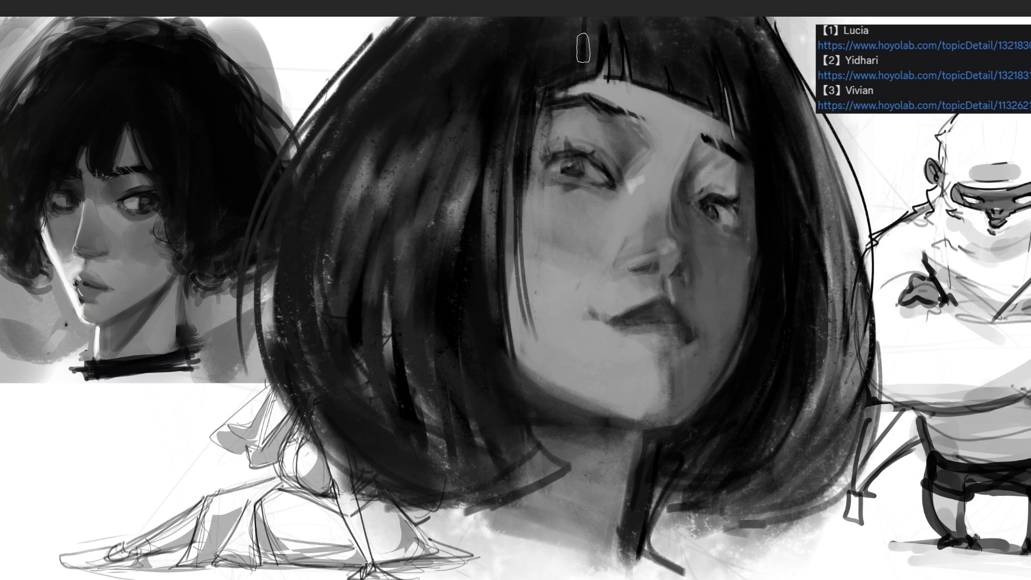
key(bracketleft)
key(bracketleft)
key(bracketleft)
drag(556, 34, 704, 31)
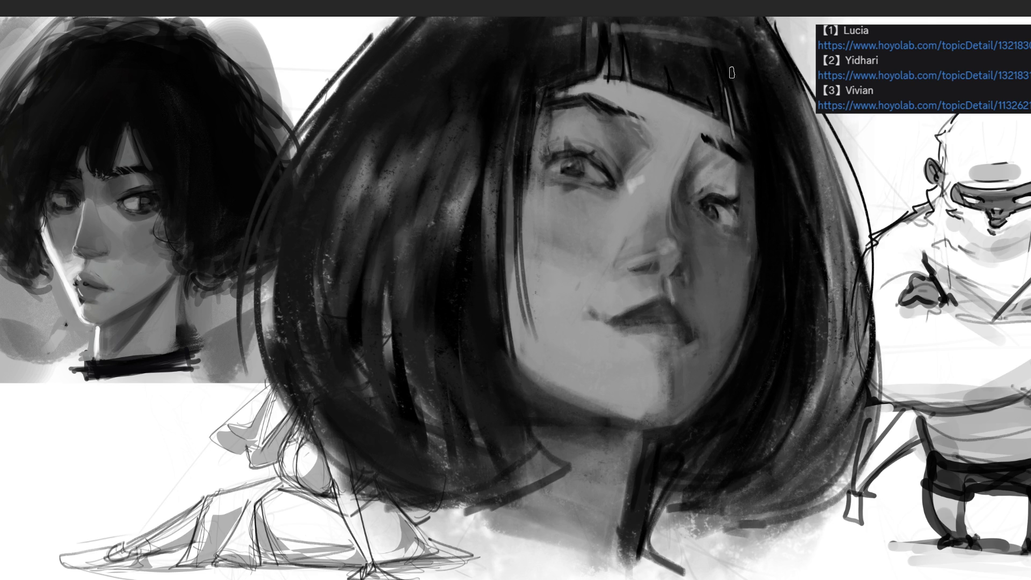
mouse_move(630, 29)
mouse_down()
mouse_move(633, 43)
mouse_move(639, 19)
mouse_up()
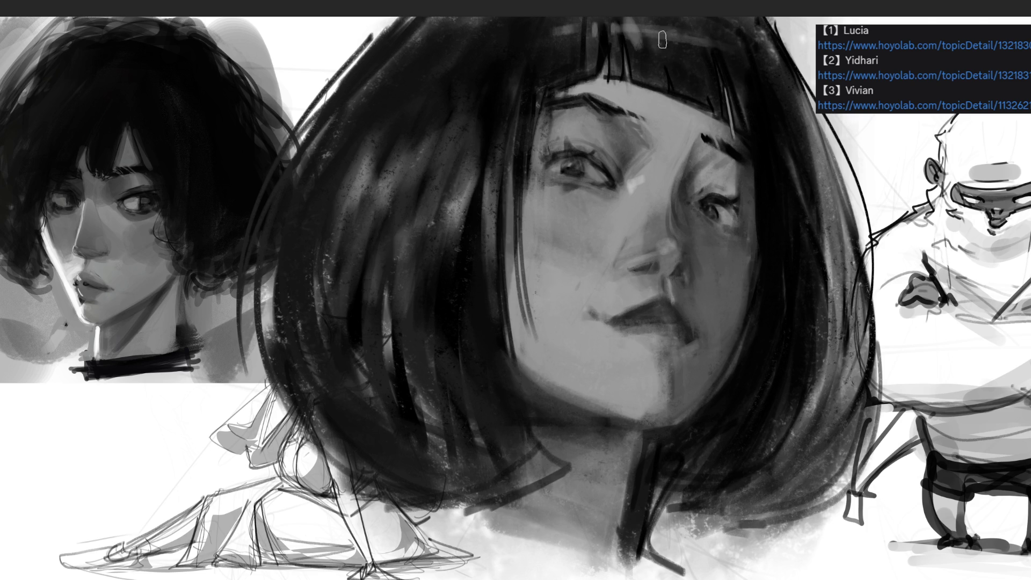
mouse_move(545, 20)
mouse_down()
mouse_move(543, 51)
mouse_move(516, 60)
mouse_up()
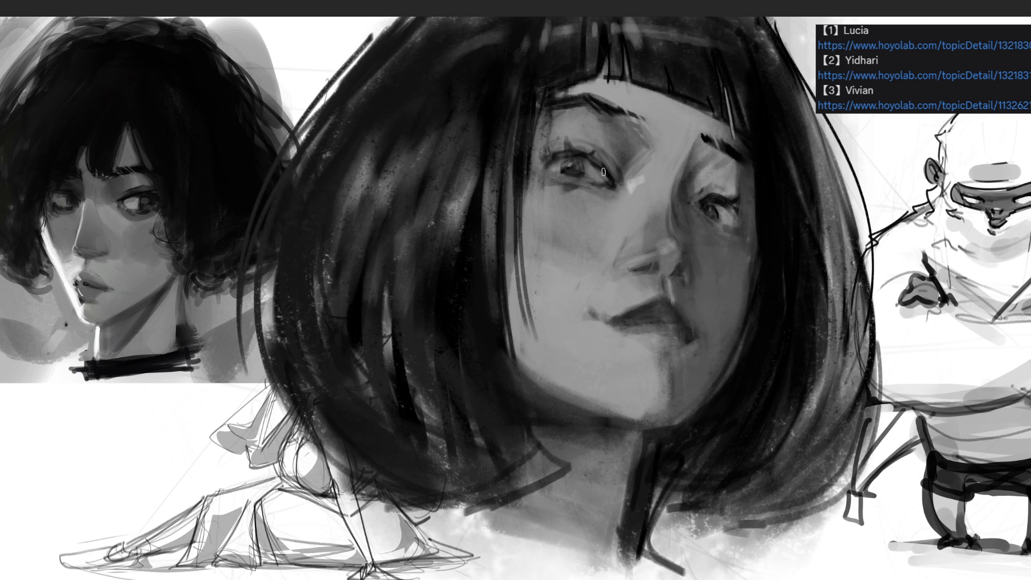
Lighten skin around the left eye, then paint lashes, darker eyelid lines and the iris
drag(589, 158, 599, 167)
mouse_move(553, 163)
mouse_down()
mouse_move(535, 154)
mouse_move(569, 156)
mouse_up()
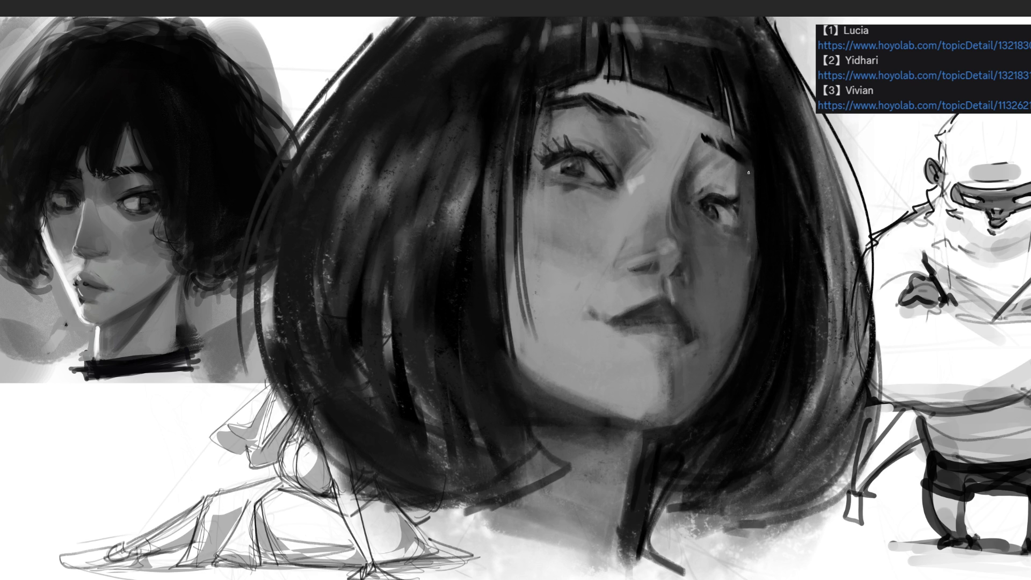
mouse_move(751, 192)
mouse_down()
mouse_move(737, 204)
mouse_move(743, 221)
mouse_up()
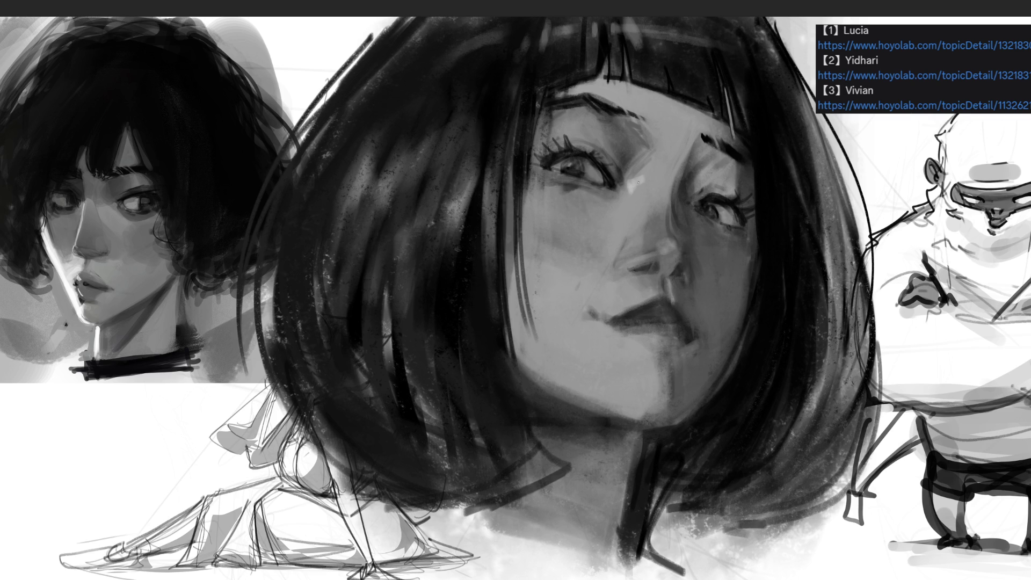
mouse_move(538, 170)
mouse_down()
mouse_move(599, 184)
mouse_move(588, 181)
mouse_up()
drag(704, 218, 731, 226)
drag(570, 160, 573, 169)
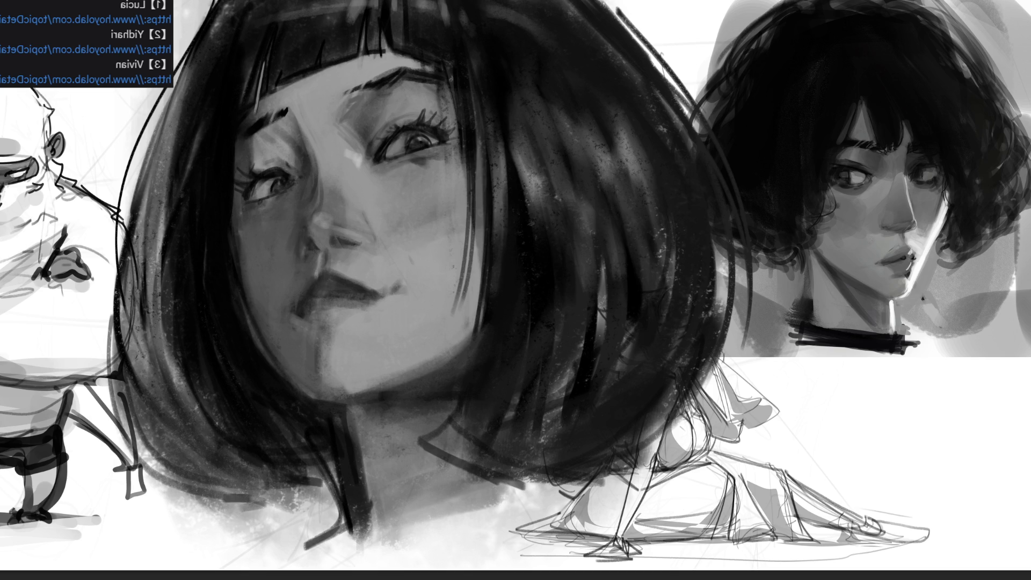
Darken the top, right and left outer edges of the bob with dark strokes
mouse_move(597, 1)
mouse_down()
mouse_move(645, 35)
mouse_move(679, 82)
mouse_up()
mouse_move(606, 13)
mouse_down()
mouse_move(656, 61)
mouse_move(707, 140)
mouse_move(712, 247)
mouse_move(692, 394)
mouse_up()
drag(723, 306, 682, 429)
mouse_move(229, 3)
mouse_down()
mouse_move(159, 244)
mouse_move(159, 349)
mouse_up()
drag(204, 134, 161, 427)
drag(164, 223, 209, 421)
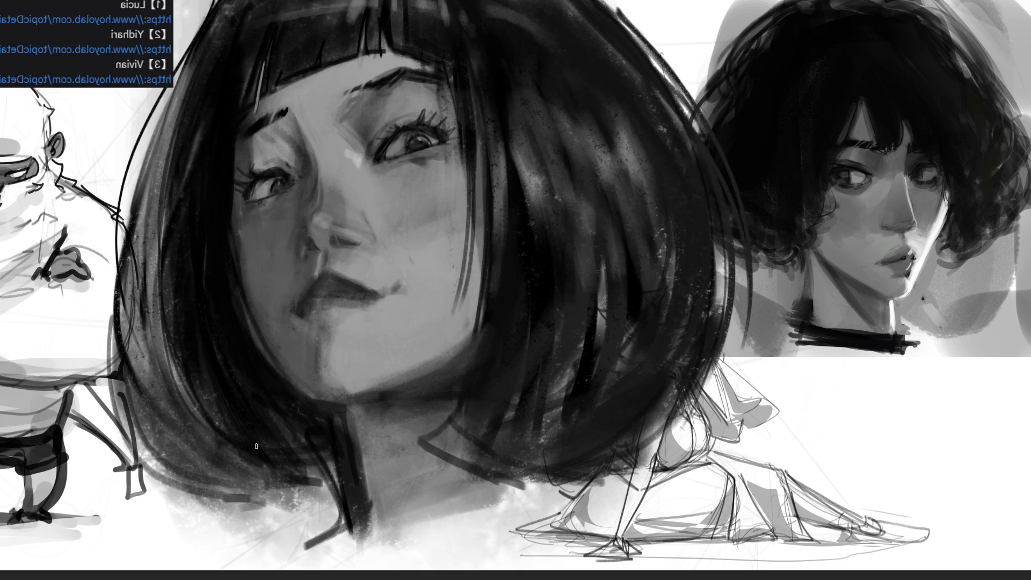
drag(188, 27, 156, 387)
mouse_move(190, 54)
mouse_down()
mouse_move(151, 381)
mouse_move(158, 390)
mouse_move(153, 285)
mouse_up()
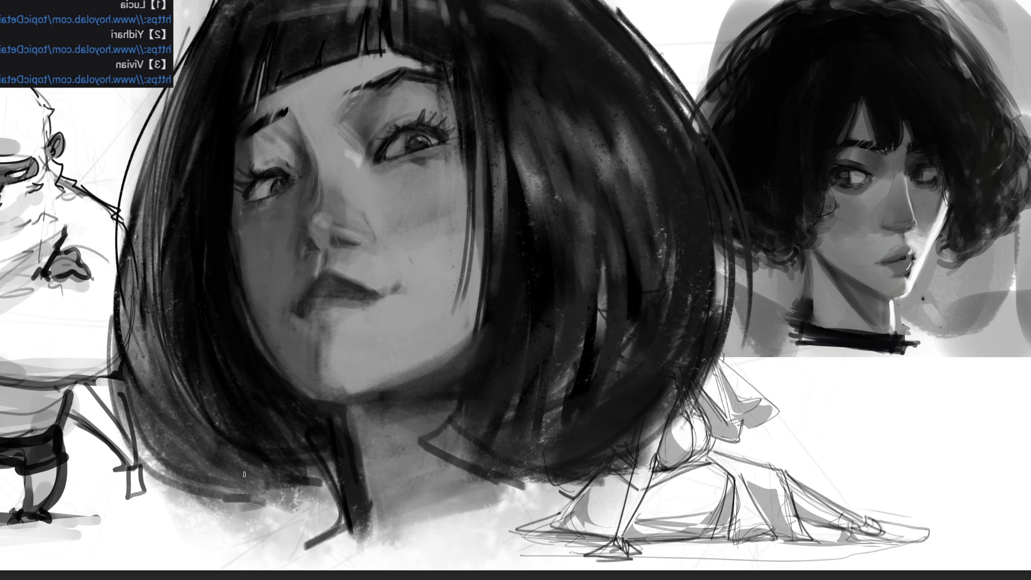
Darken the nostril, sample a skin tone from the nose and shade the cheek beside it
drag(333, 236, 358, 239)
alt+click(354, 231)
drag(371, 211, 381, 232)
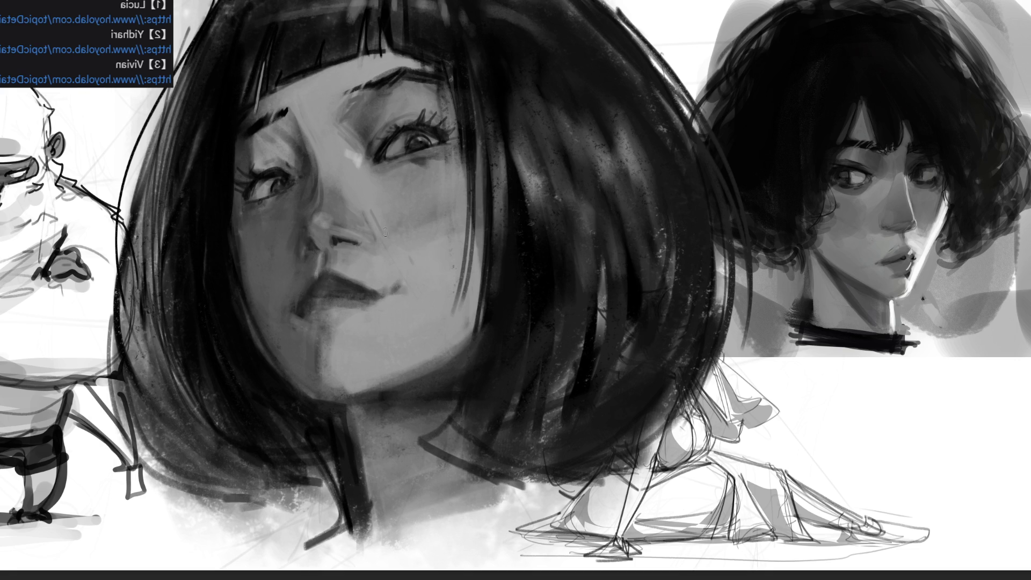
key(])
key(])
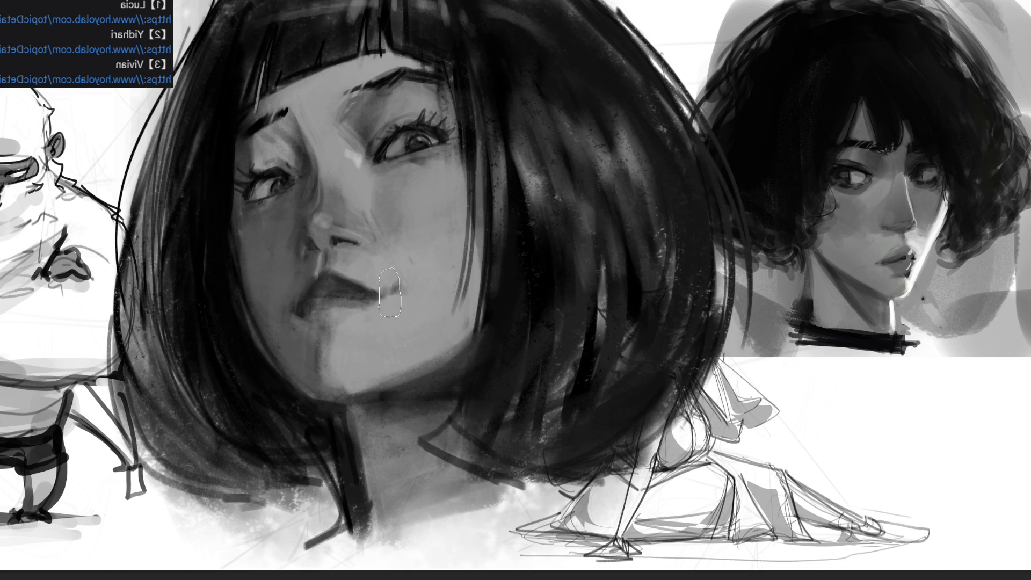
Smooth below the mouth corner, darken the lower lip and nostril, and shade the nose side
drag(382, 303, 352, 306)
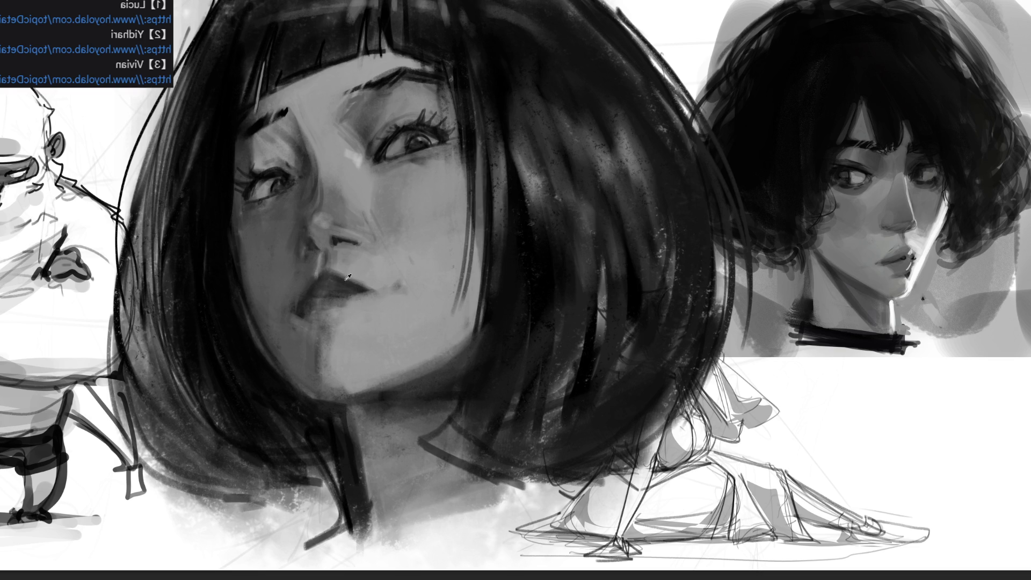
drag(335, 298, 322, 306)
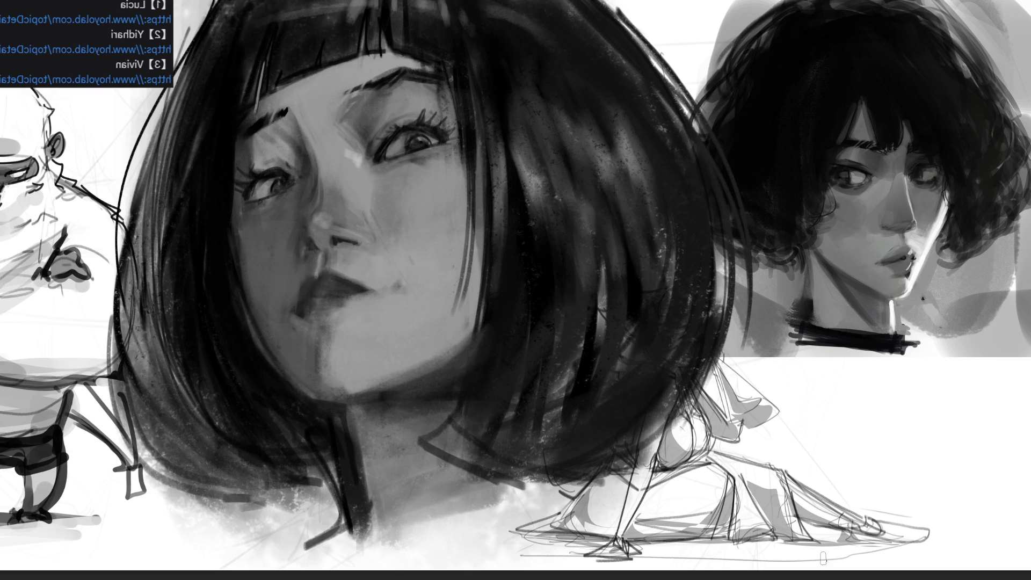
drag(315, 247, 314, 247)
drag(313, 168, 321, 200)
drag(299, 130, 313, 169)
key(ctrl+z)
key(ctrl+z)
key(ctrl+z)
key(ctrl+z)
key(ctrl+z)
key(ctrl+z)
key(ctrl+z)
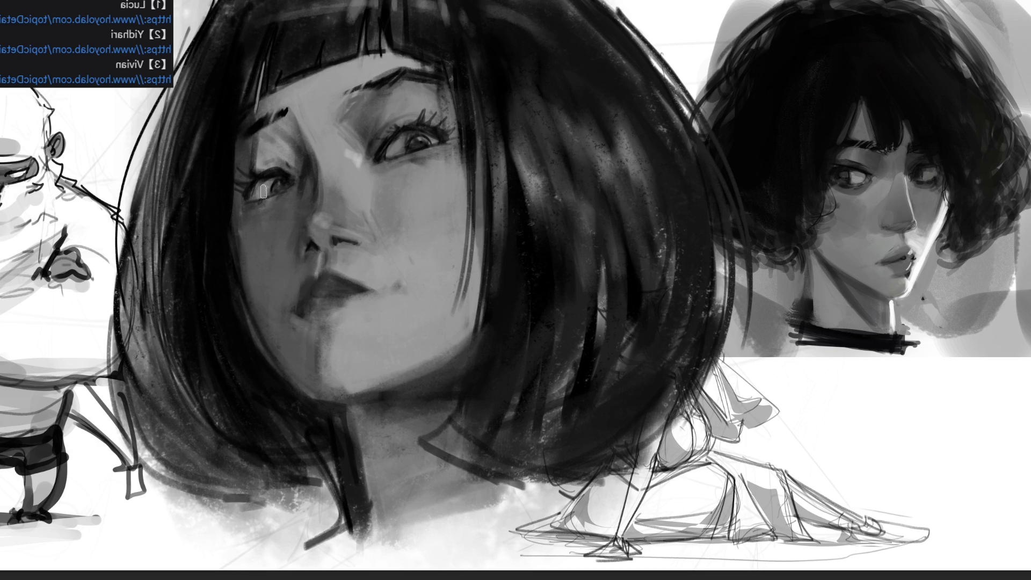
Darken the lower eyelid, shade the cheek below the eye and reshape the nostril
drag(256, 198, 269, 187)
drag(251, 210, 262, 249)
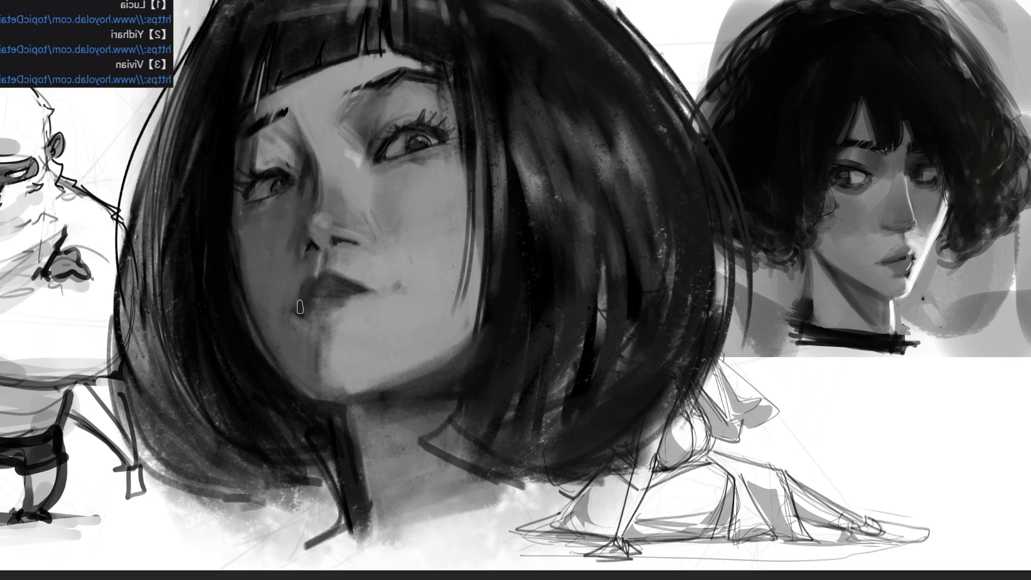
mouse_move(317, 257)
mouse_down()
mouse_move(314, 242)
mouse_move(310, 300)
mouse_move(309, 287)
mouse_move(346, 285)
mouse_up()
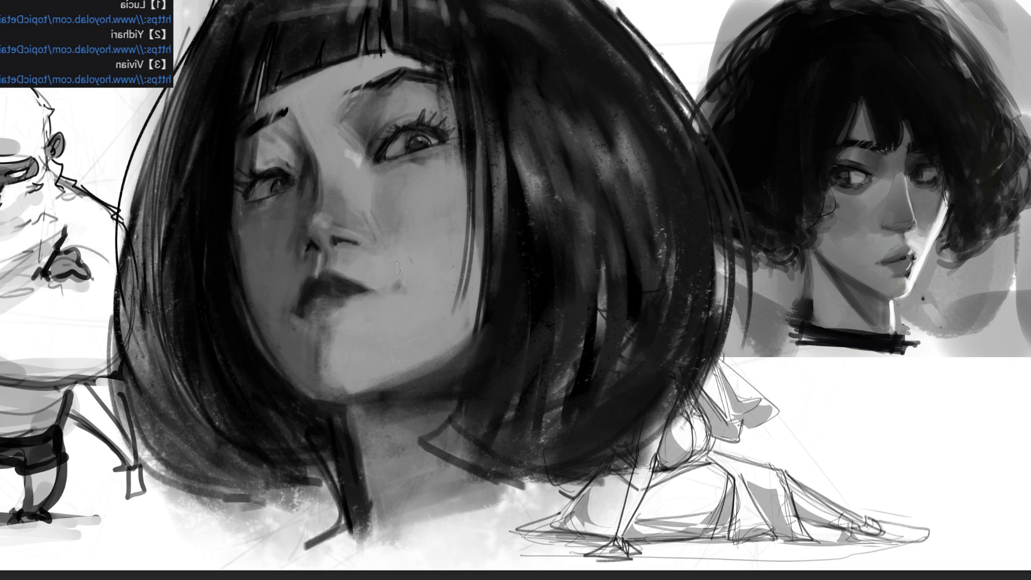
Repaint the upper-lip line, then rework the neck with a thin dark line and grey tones
key(ctrl+z)
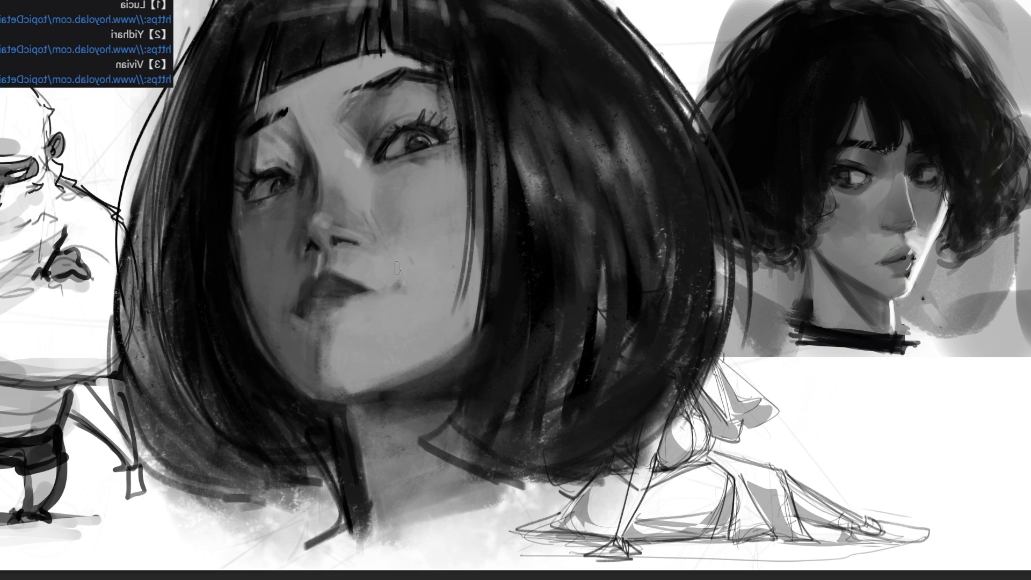
mouse_move(304, 296)
mouse_down()
mouse_move(310, 282)
mouse_move(350, 279)
mouse_move(332, 277)
mouse_up()
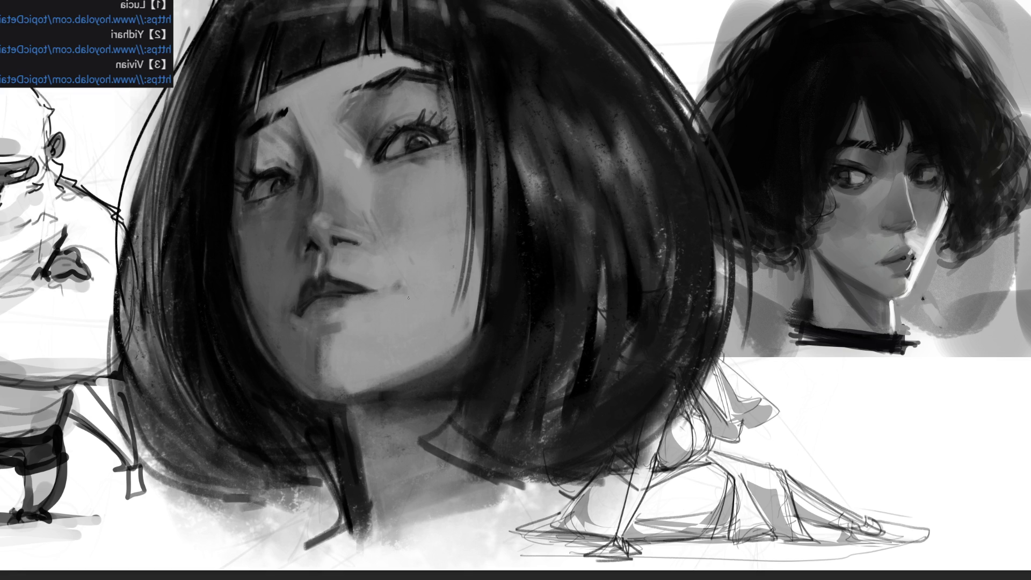
drag(319, 78, 325, 365)
key(ctrl+z)
drag(322, 452, 334, 545)
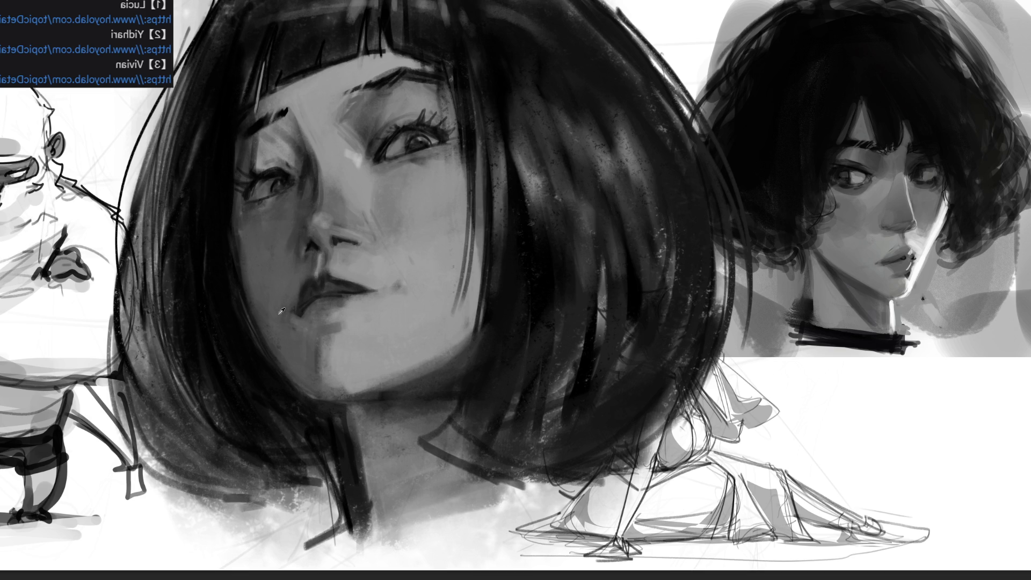
mouse_move(322, 419)
mouse_down()
mouse_move(353, 526)
mouse_move(339, 535)
mouse_move(349, 507)
mouse_move(371, 532)
mouse_up()
drag(363, 483, 333, 464)
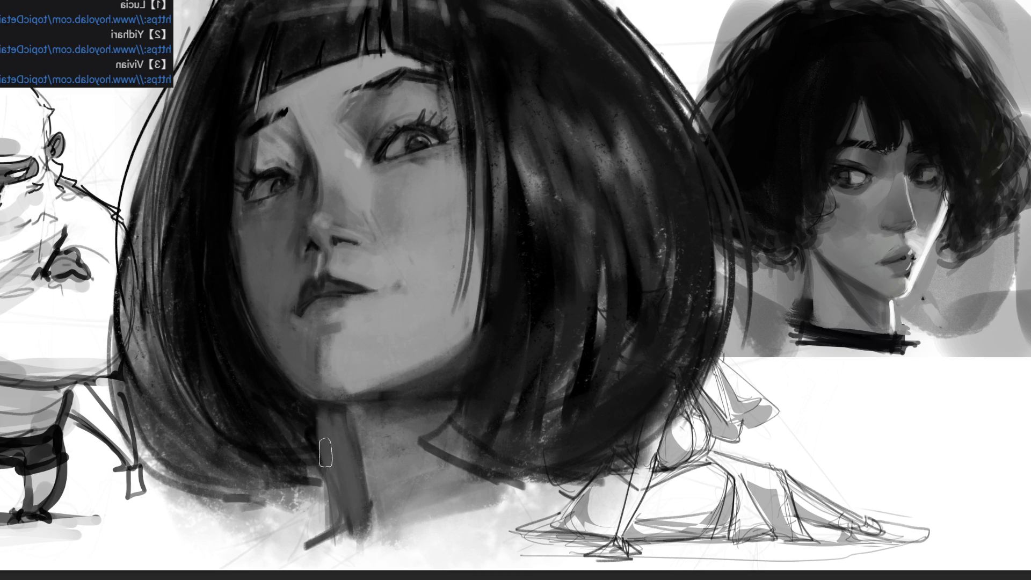
Darken the neck's left edge and jawline, then sample a neck tone to lighten the chin edge
drag(308, 417, 325, 529)
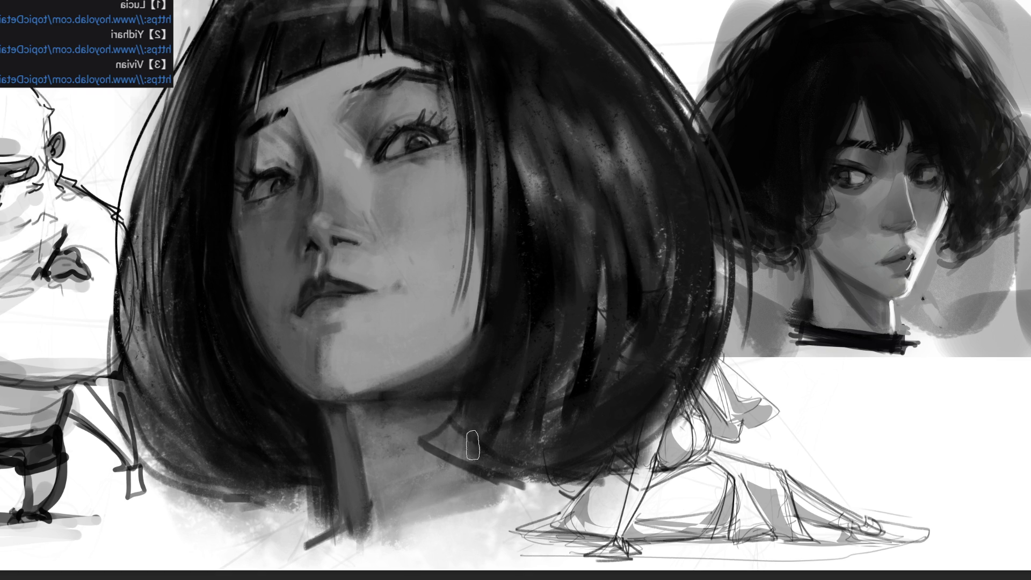
drag(325, 407, 456, 407)
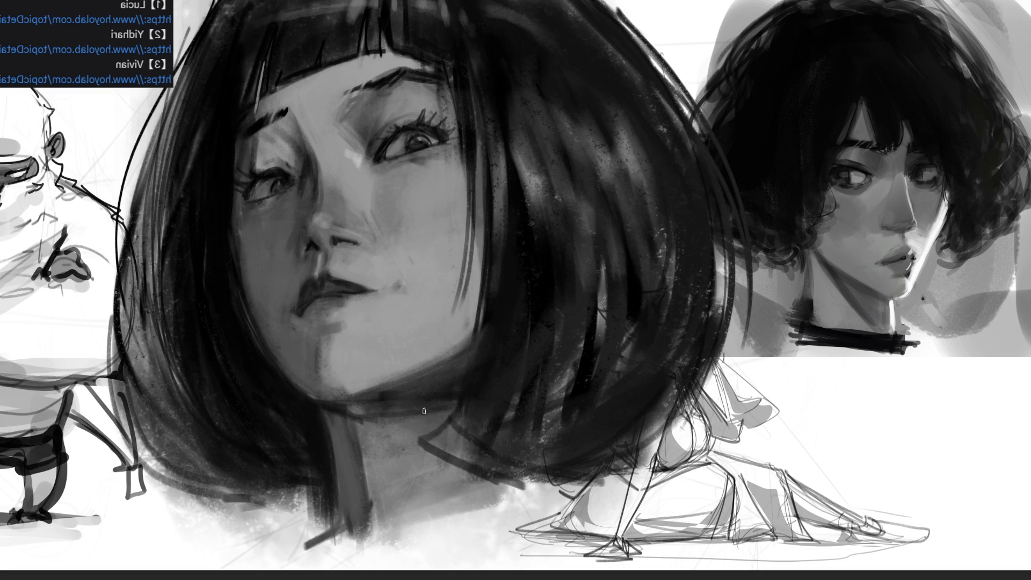
ctrl+click(343, 445)
drag(396, 404, 439, 389)
mouse_move(362, 405)
mouse_down()
mouse_move(464, 378)
mouse_move(456, 385)
mouse_up()
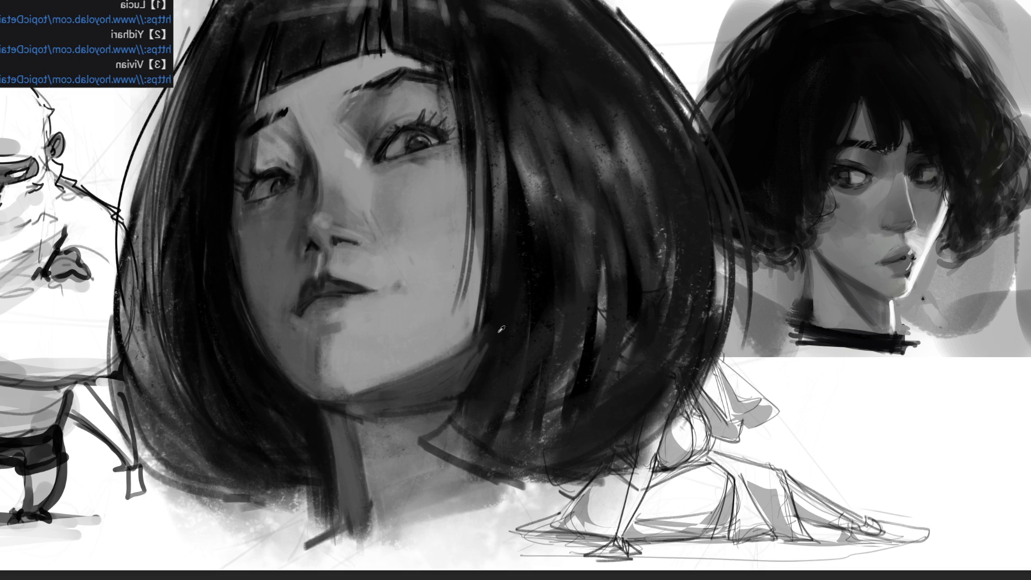
Add dark strands along the lower-right hair and cover the light patch in the lower hair
mouse_move(440, 445)
mouse_down()
mouse_move(481, 309)
mouse_move(477, 354)
mouse_move(438, 467)
mouse_up()
mouse_move(477, 354)
mouse_down()
mouse_move(545, 481)
mouse_move(418, 446)
mouse_move(532, 453)
mouse_up()
drag(450, 423, 475, 453)
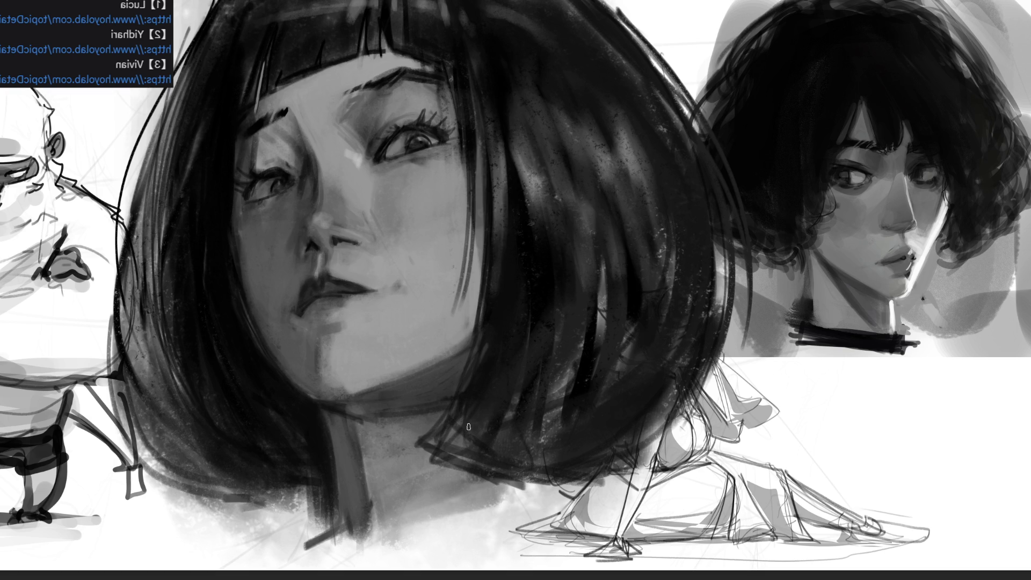
drag(429, 453, 470, 411)
drag(462, 451, 516, 393)
mouse_move(520, 455)
mouse_down()
mouse_move(585, 292)
mouse_move(601, 285)
mouse_up()
drag(570, 456, 617, 253)
drag(618, 384, 659, 416)
drag(601, 456, 698, 365)
drag(655, 440, 687, 384)
drag(591, 473, 677, 408)
With a larger brush, shade below the hair and paint textured grey across neck and shoulders
key(bracketright)
key(bracketright)
key(bracketright)
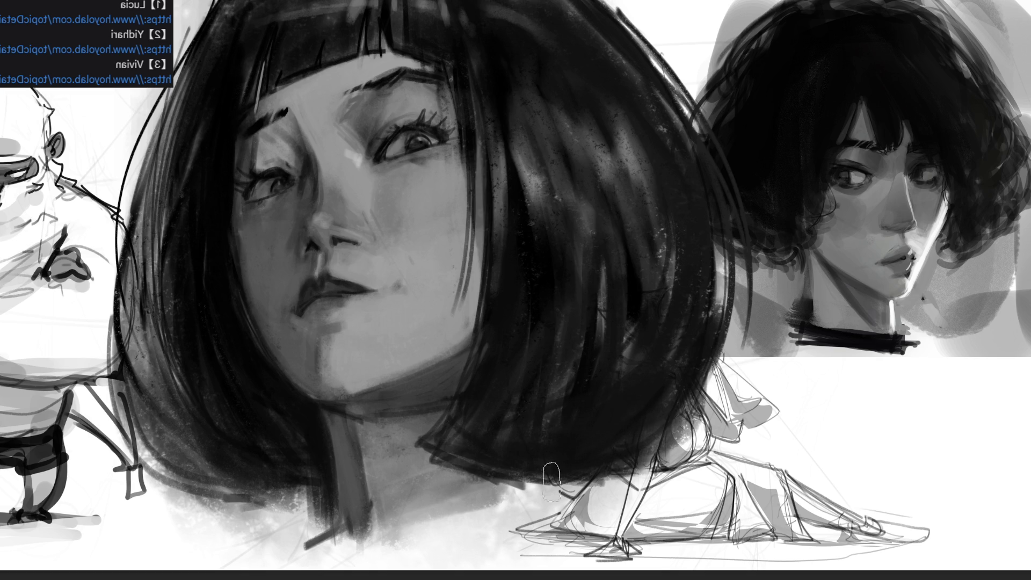
drag(450, 503, 645, 473)
drag(446, 500, 650, 445)
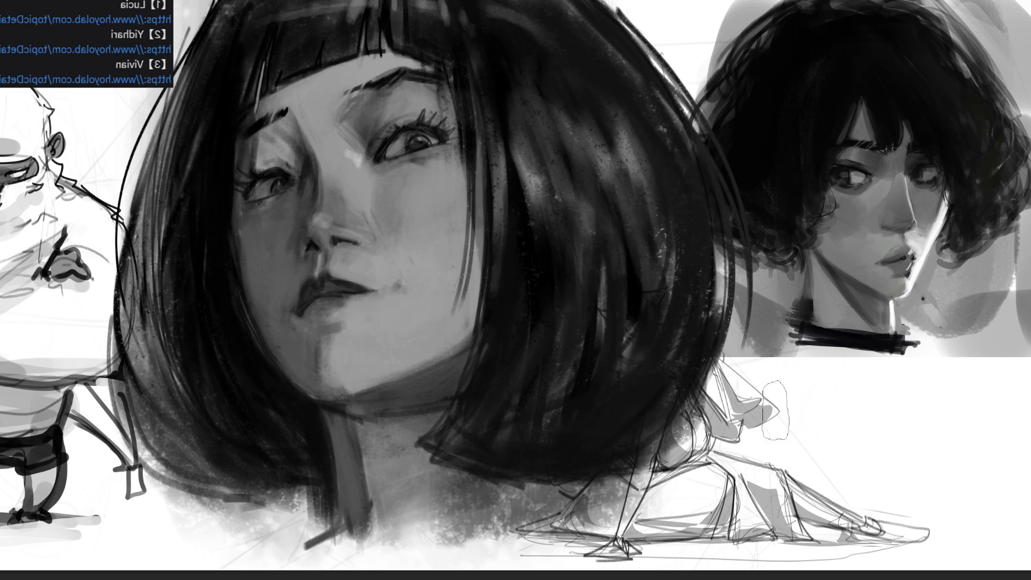
drag(308, 537, 515, 529)
drag(226, 532, 392, 527)
drag(177, 537, 602, 531)
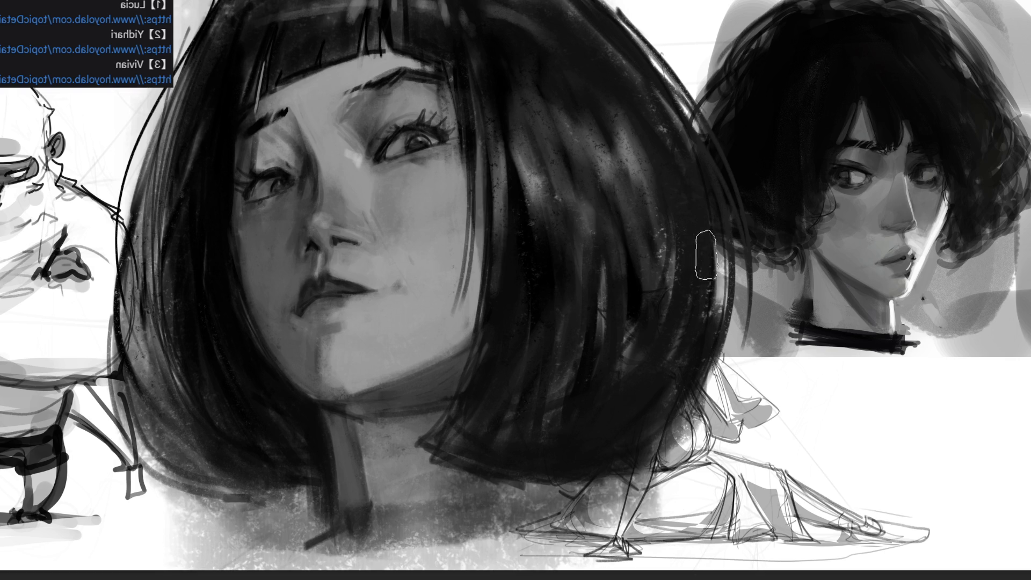
Extend dark hair strands over the shoulder sketch and rework the bob's right and lower edges
drag(735, 440, 708, 451)
mouse_move(717, 358)
mouse_down()
mouse_move(752, 446)
mouse_move(749, 416)
mouse_up()
mouse_move(709, 379)
mouse_down()
mouse_move(754, 440)
mouse_move(736, 430)
mouse_move(757, 425)
mouse_up()
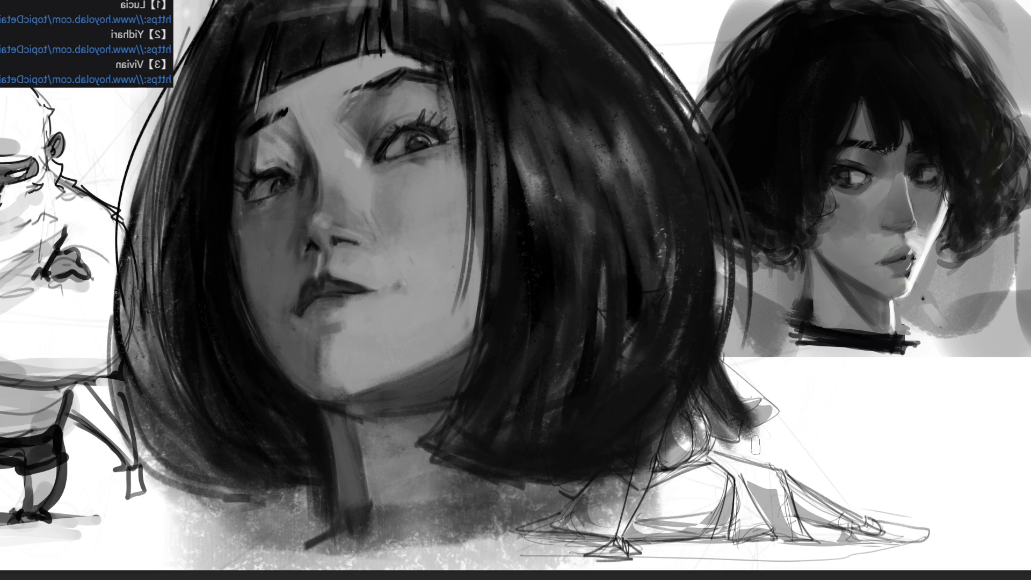
mouse_move(709, 376)
mouse_down()
mouse_move(749, 438)
mouse_move(751, 429)
mouse_up()
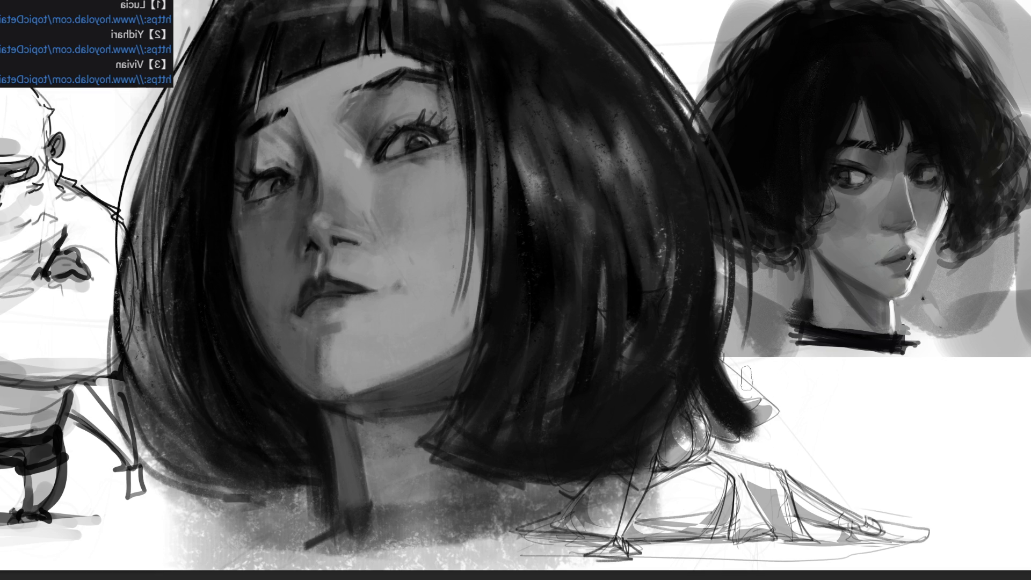
mouse_move(734, 260)
mouse_down()
mouse_move(725, 368)
mouse_move(762, 443)
mouse_up()
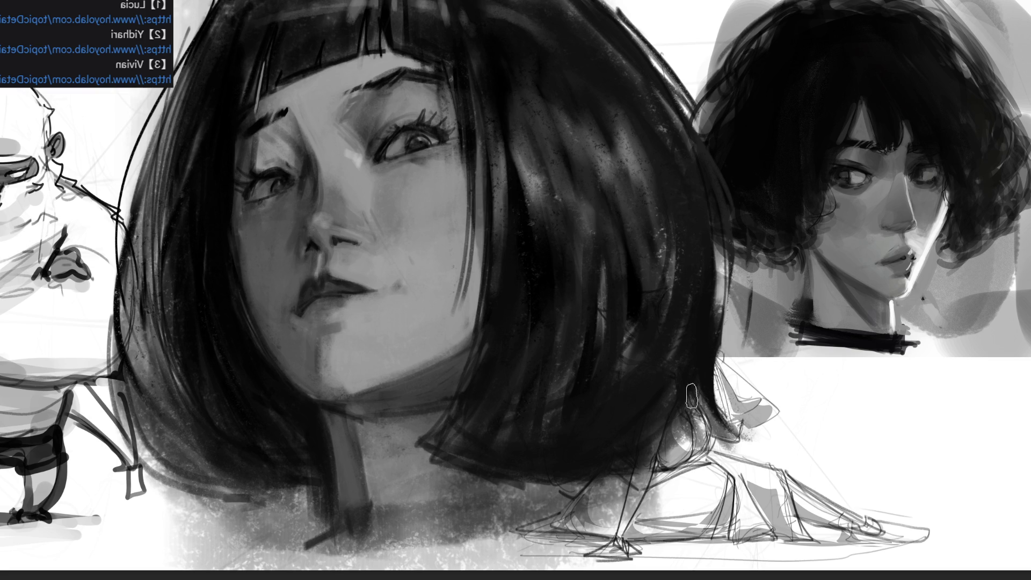
drag(695, 376, 719, 456)
mouse_move(706, 398)
mouse_down()
mouse_move(666, 456)
mouse_move(531, 489)
mouse_up()
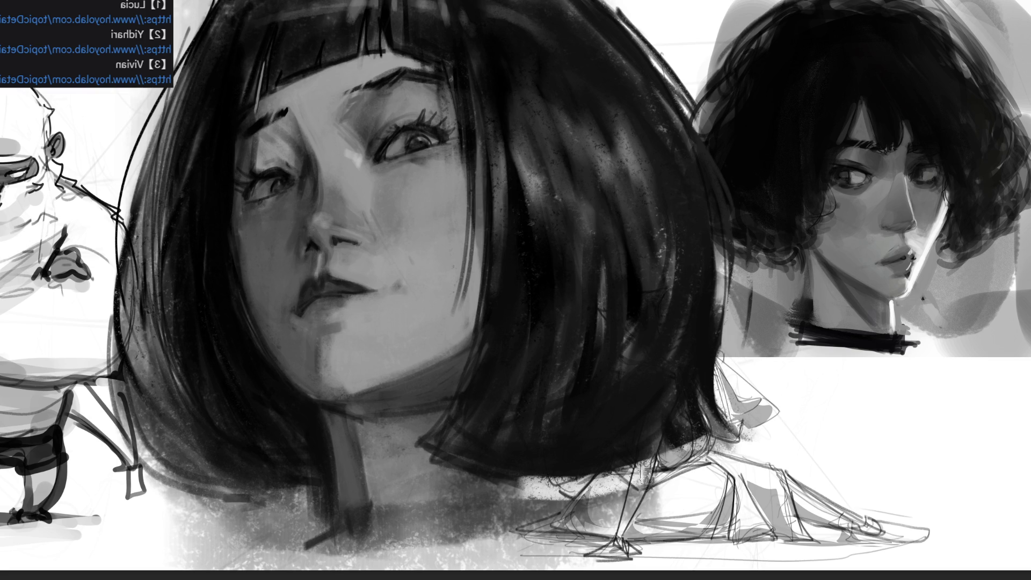
mouse_move(652, 430)
mouse_down()
mouse_move(642, 477)
mouse_move(548, 486)
mouse_up()
mouse_move(736, 416)
mouse_down()
mouse_move(633, 472)
mouse_move(529, 484)
mouse_up()
drag(548, 475, 532, 515)
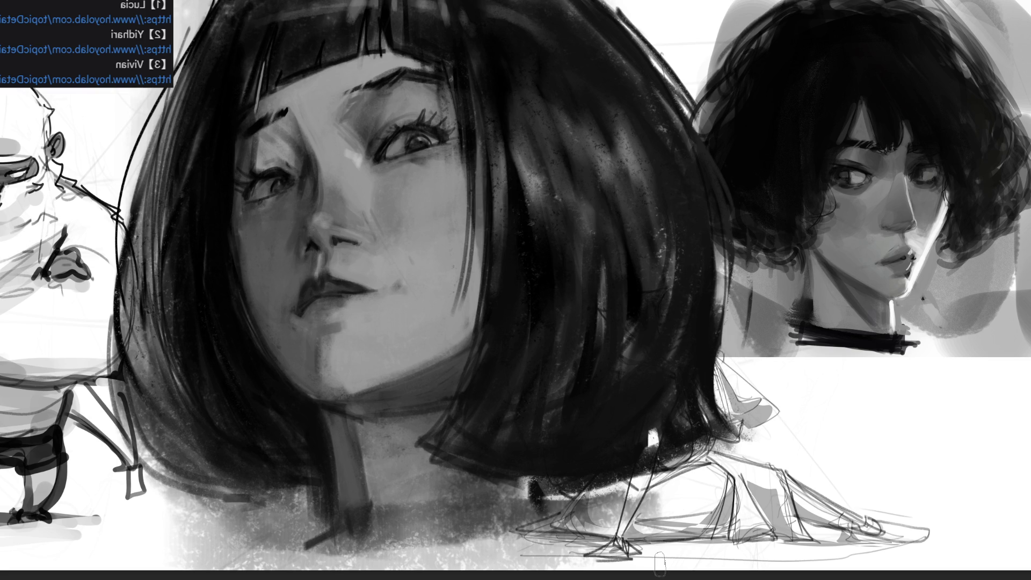
Texture and darken the upper-right hair edge, then paint broad black over the face and hair
mouse_move(594, 26)
mouse_down()
mouse_move(693, 175)
mouse_move(691, 215)
mouse_up()
drag(616, 25, 740, 236)
drag(647, 76, 671, 127)
drag(605, 5, 702, 189)
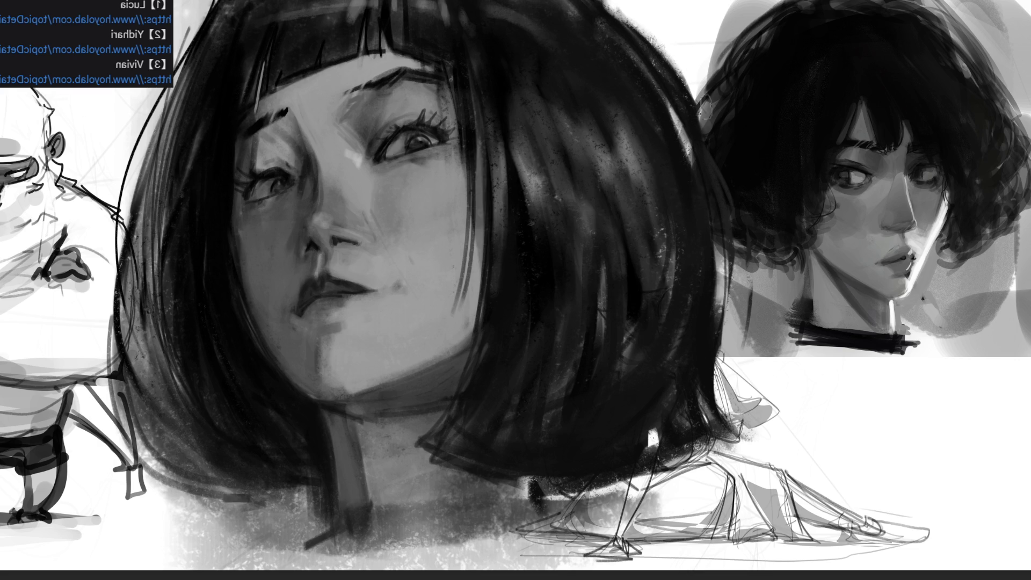
mouse_move(606, 11)
mouse_down()
mouse_move(698, 156)
mouse_move(730, 322)
mouse_up()
drag(643, 22, 686, 173)
drag(599, 3, 645, 77)
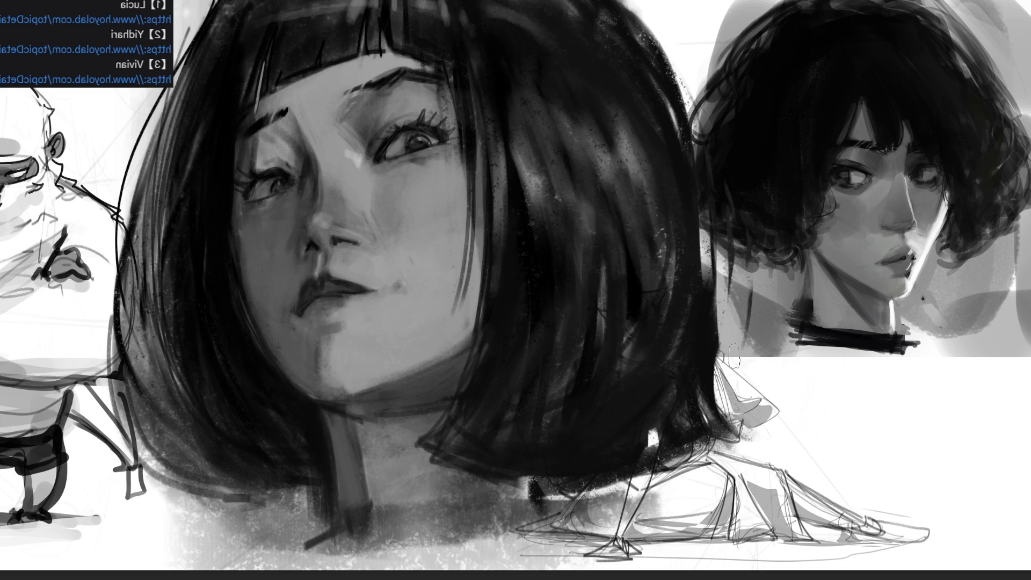
mouse_move(433, 224)
mouse_down()
mouse_move(376, 161)
mouse_move(349, 322)
mouse_move(485, 134)
mouse_up()
mouse_move(485, 93)
mouse_down()
mouse_move(322, 14)
mouse_move(475, 9)
mouse_move(374, 537)
mouse_move(713, 284)
mouse_move(720, 252)
mouse_move(624, 207)
mouse_move(398, 0)
mouse_move(731, 516)
mouse_up()
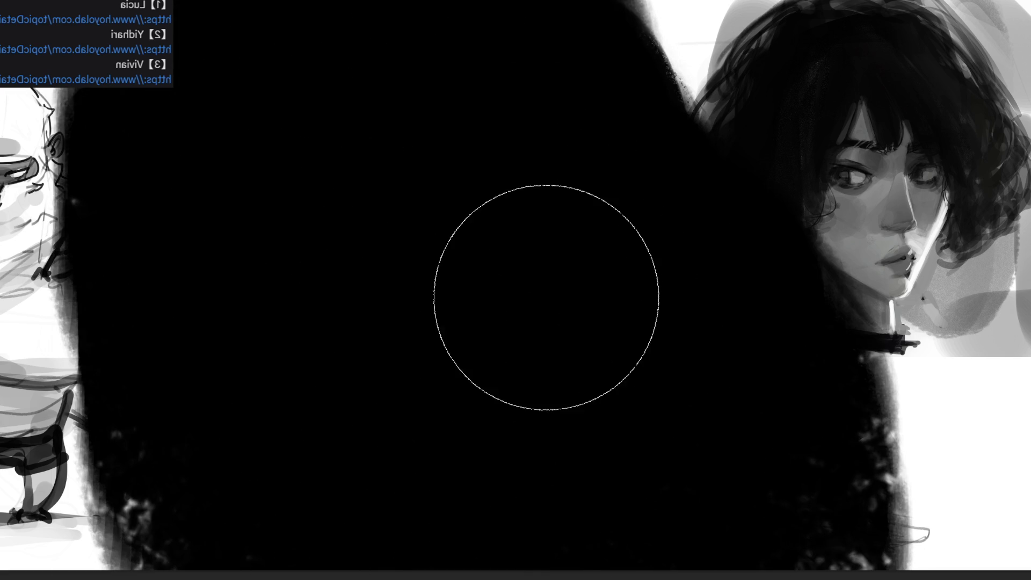
Enlarge the brush, then undo the solid black overpaint, dark paint, background stroke and one more step
key(bracketright)
key(bracketright)
key(bracketright)
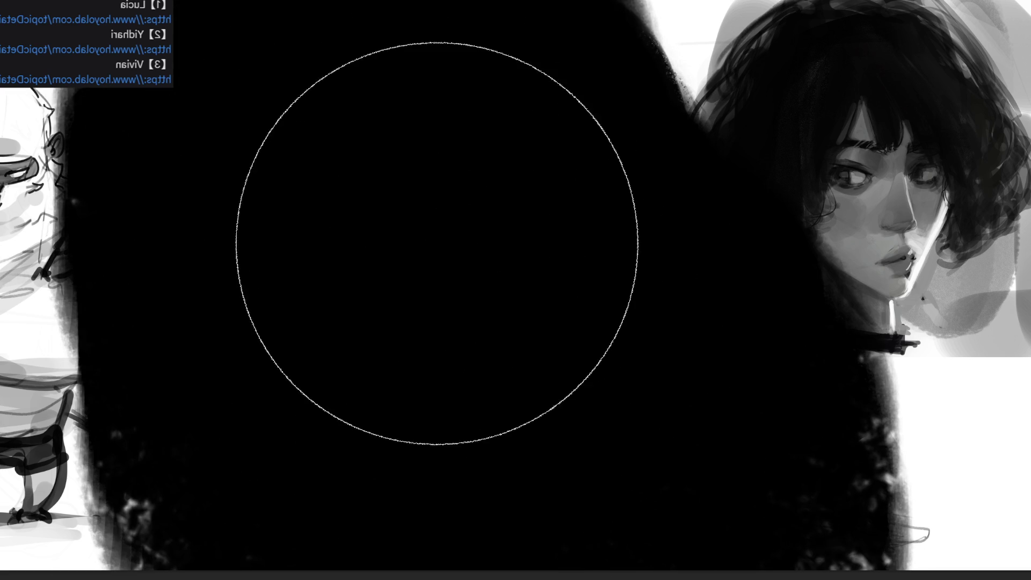
key(bracketright)
key(bracketright)
key(bracketright)
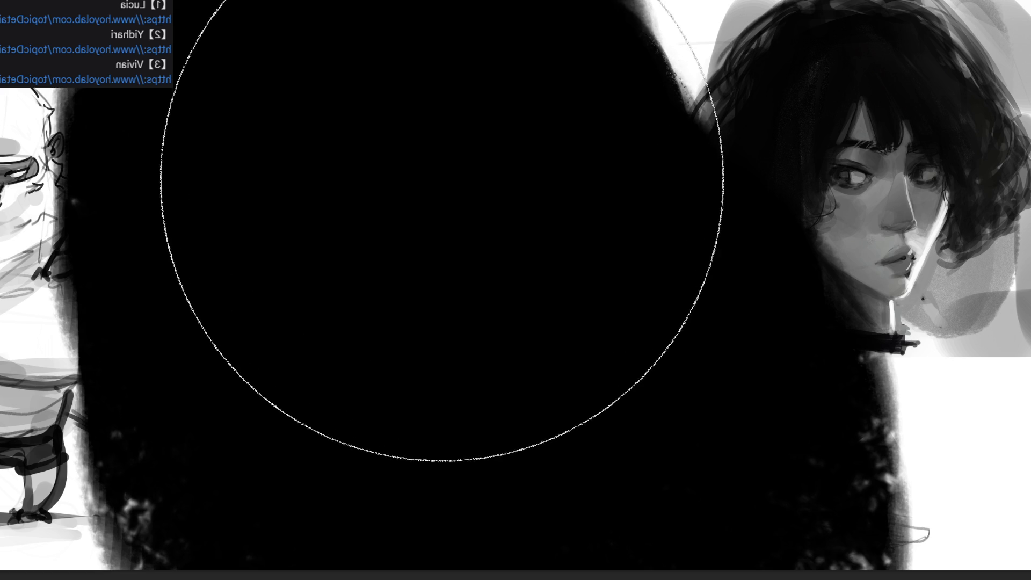
key(ctrl+z)
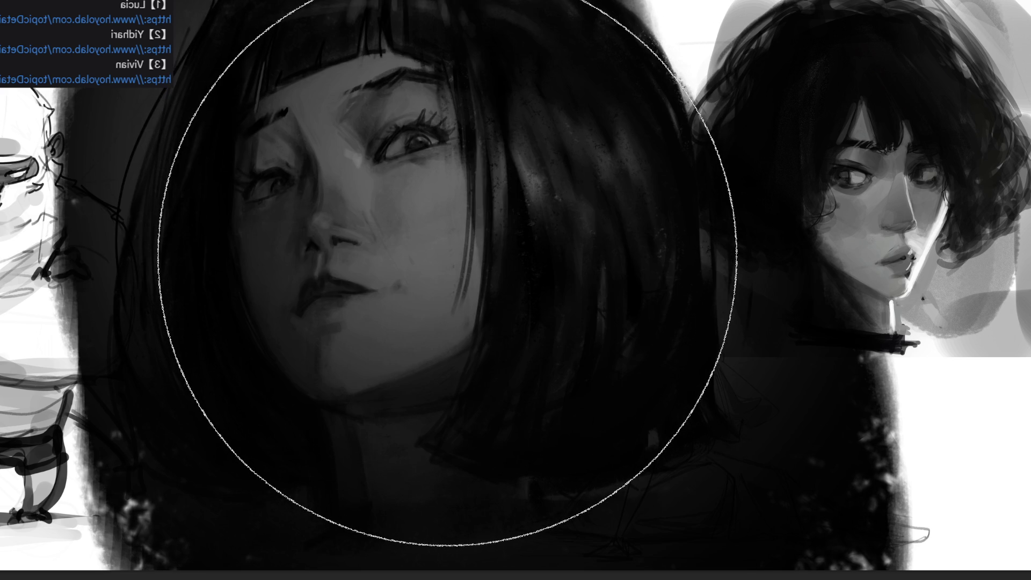
key(ctrl+z)
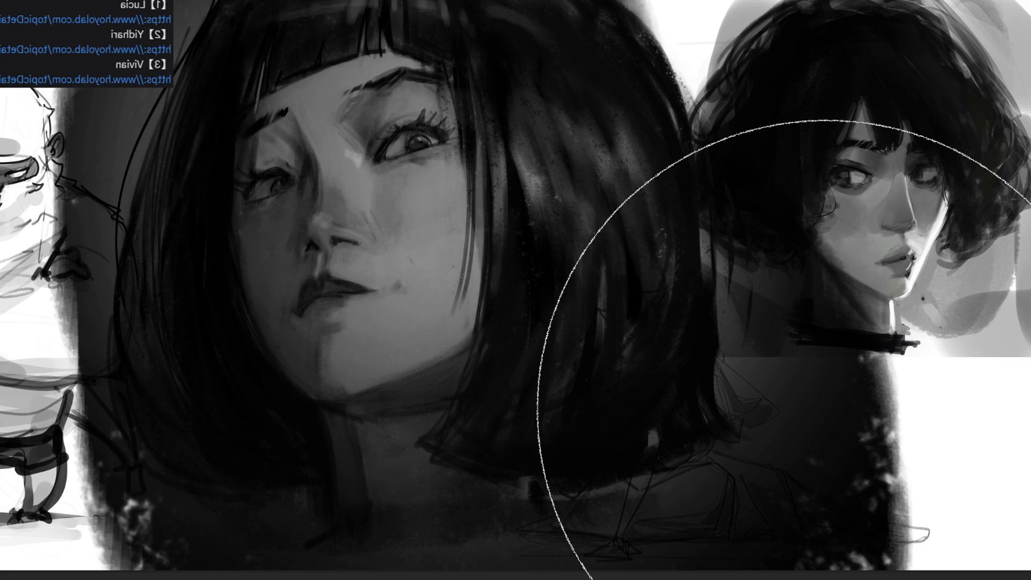
key(ctrl+z)
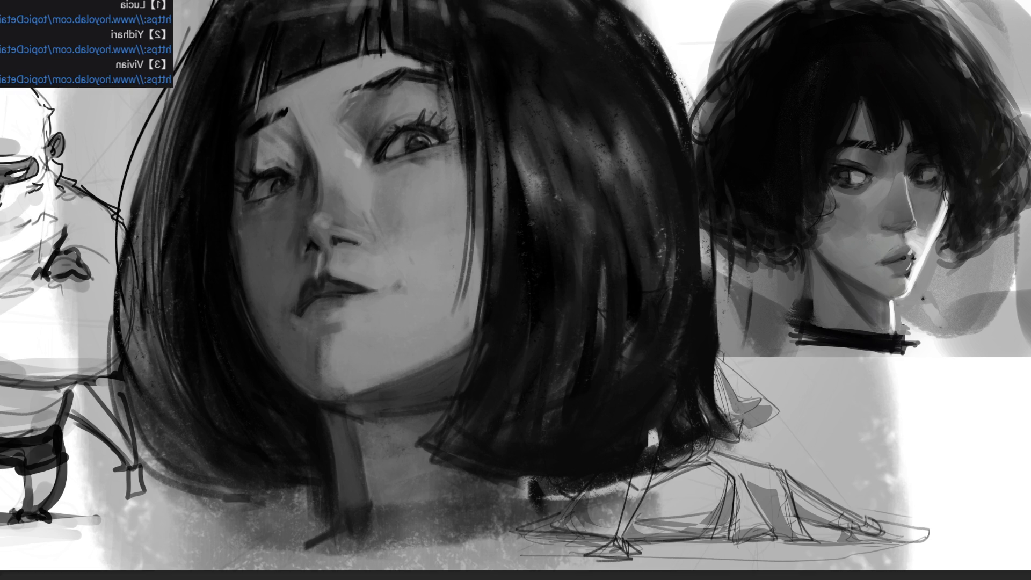
key(ctrl+z)
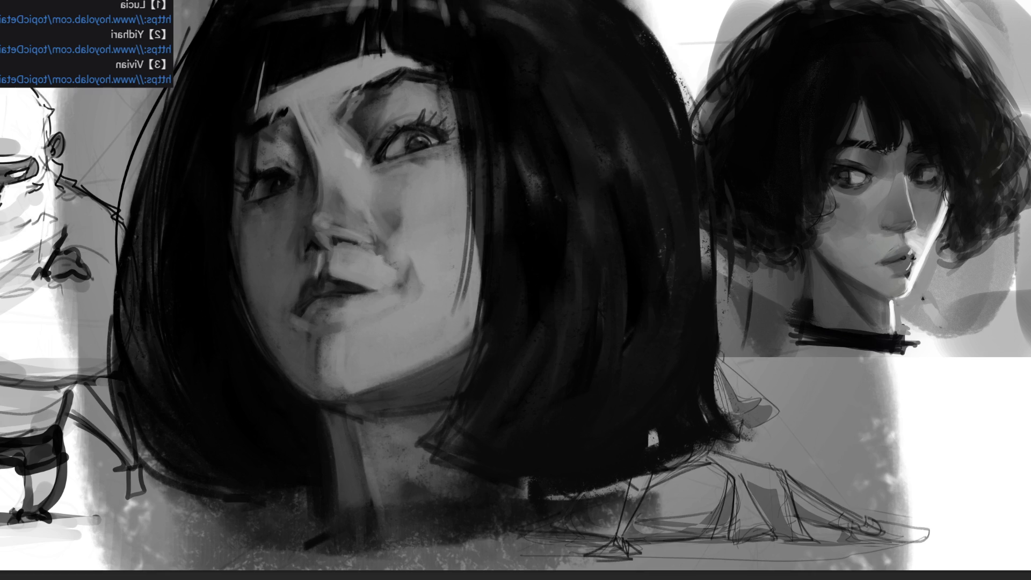
Restore the latest paint state, then scale down the bob-haired portrait and place it top-centre beside the curly head
key(ctrl+shift+z)
key(ctrl+t)
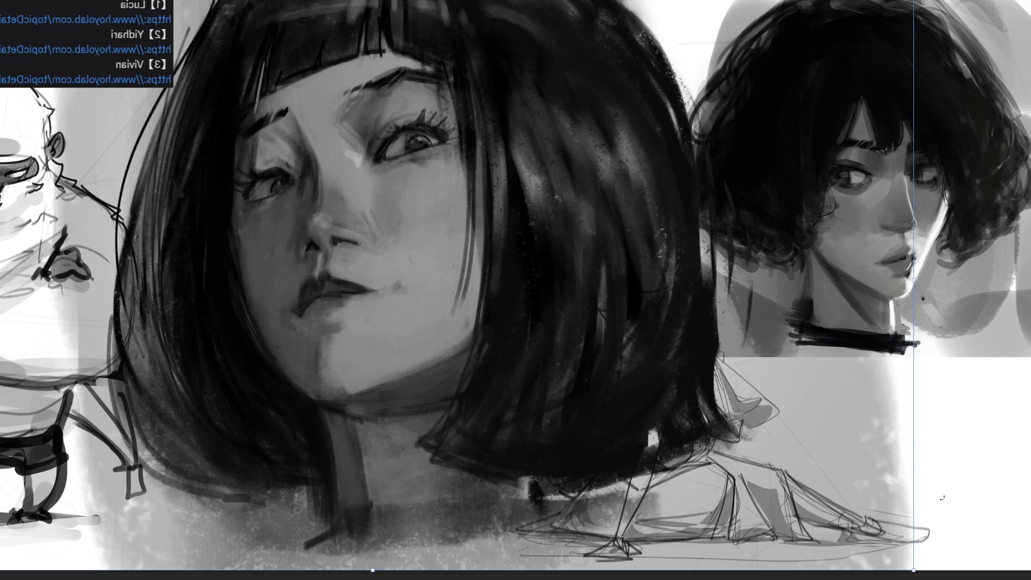
mouse_move(915, 570)
mouse_down()
mouse_move(741, 467)
mouse_move(645, 429)
mouse_move(350, 272)
mouse_up()
mouse_move(221, 183)
mouse_down()
mouse_move(636, 316)
mouse_move(620, 259)
mouse_move(563, 193)
mouse_move(585, 178)
mouse_move(566, 184)
mouse_up()
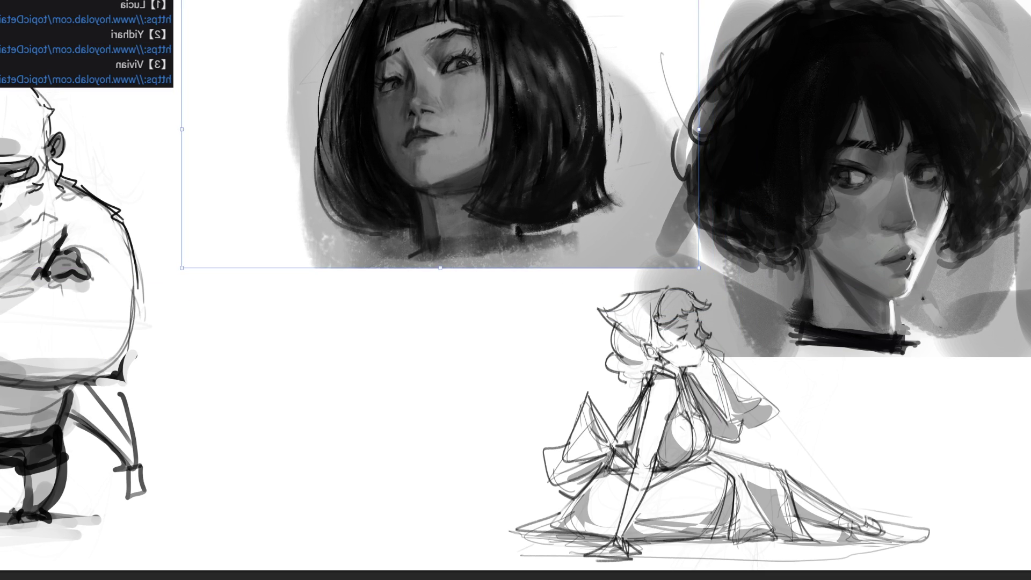
mouse_move(699, 267)
mouse_down()
mouse_move(804, 322)
mouse_move(808, 348)
mouse_up()
drag(715, 305, 672, 275)
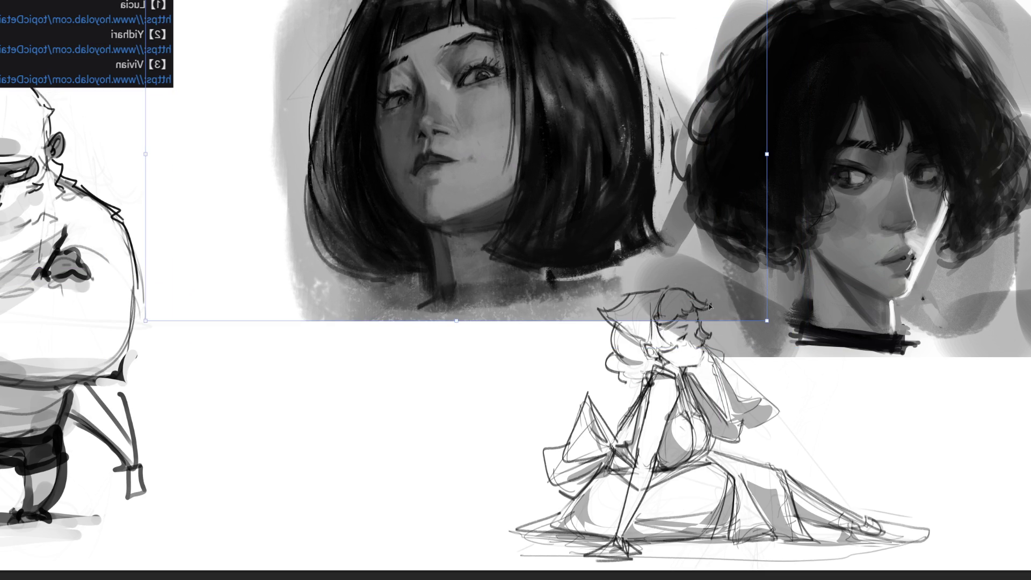
mouse_move(770, 322)
mouse_down()
mouse_move(811, 345)
mouse_move(722, 330)
mouse_up()
key(Return)
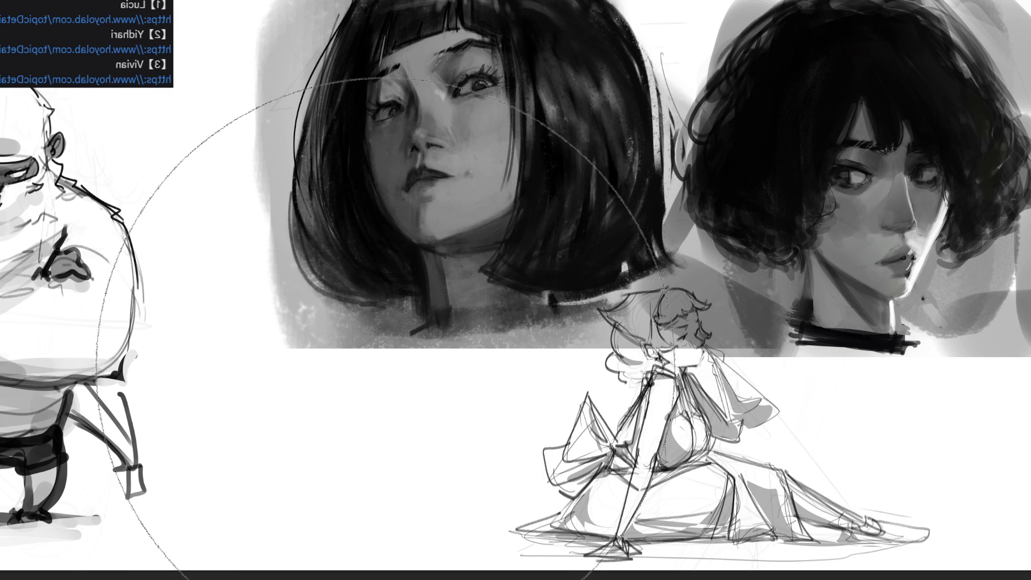
With a smaller brush, darken the neck and the hair tips above it, and repaint the eye
key(bracketleft)
key(bracketleft)
key(bracketleft)
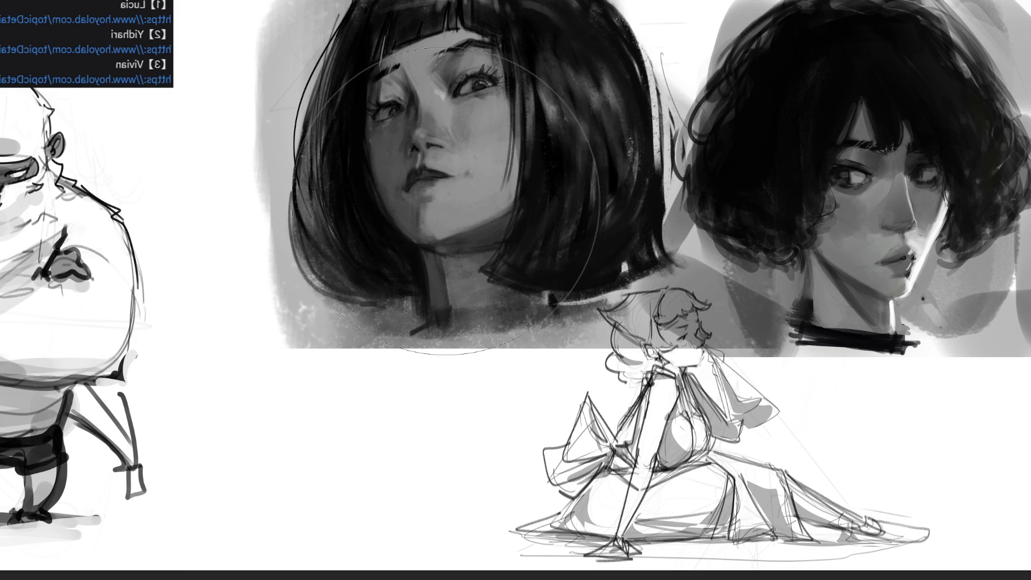
key(bracketleft)
key(bracketleft)
key(bracketleft)
key(bracketleft)
key(bracketleft)
key(bracketleft)
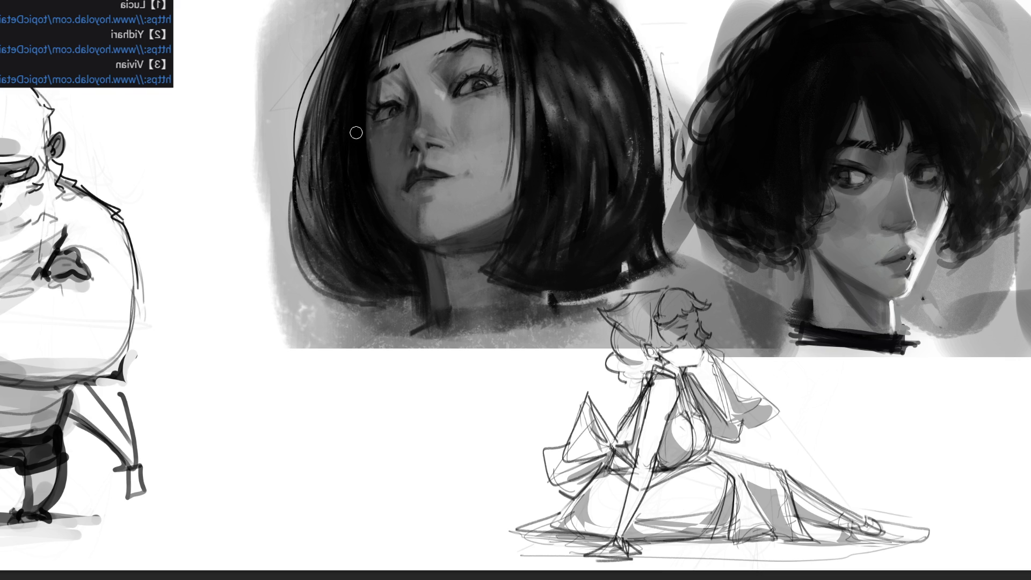
drag(419, 288, 422, 302)
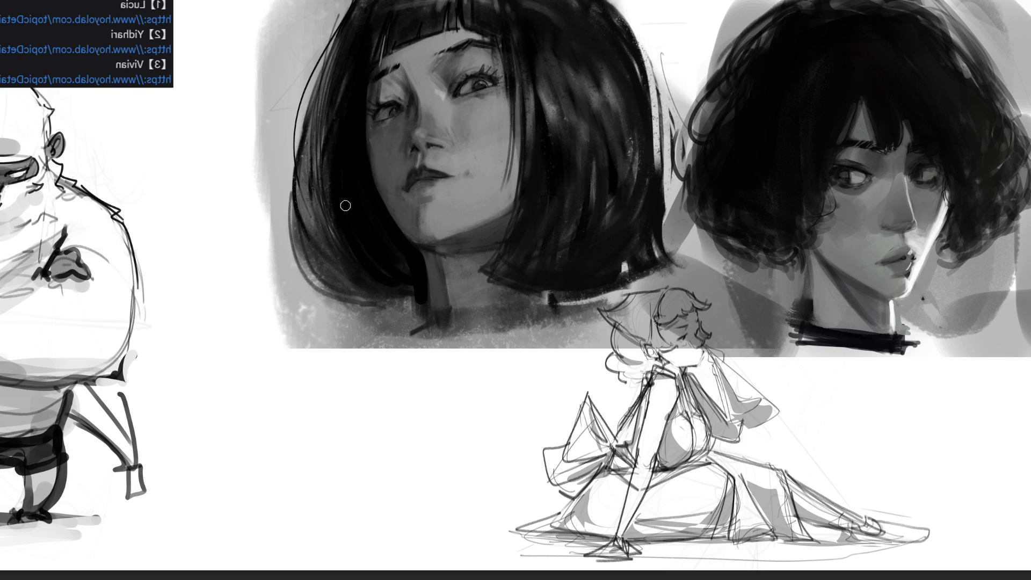
drag(398, 255, 415, 303)
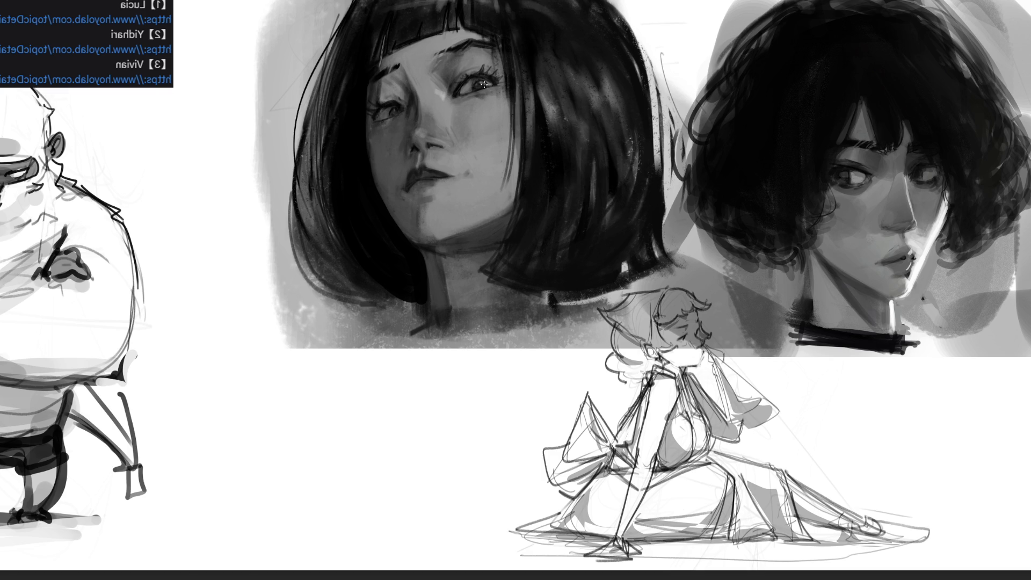
drag(477, 86, 495, 89)
Repaint the skin under the eye, shade below the brow, and darken the lower lip, undoing the jaw stroke
drag(498, 97, 466, 100)
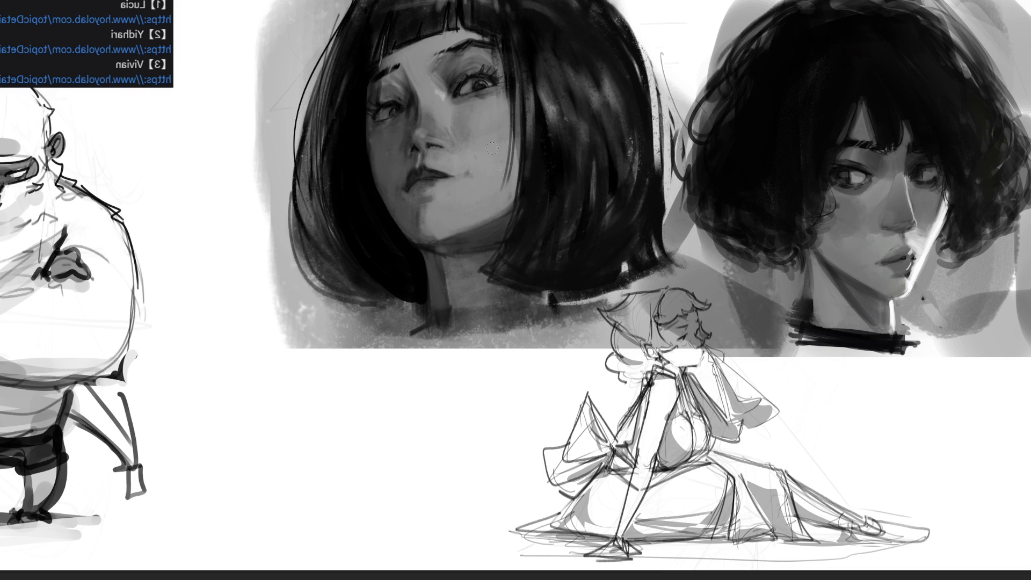
key(bracketright)
mouse_move(524, 138)
mouse_down()
mouse_move(500, 108)
mouse_move(499, 163)
mouse_up()
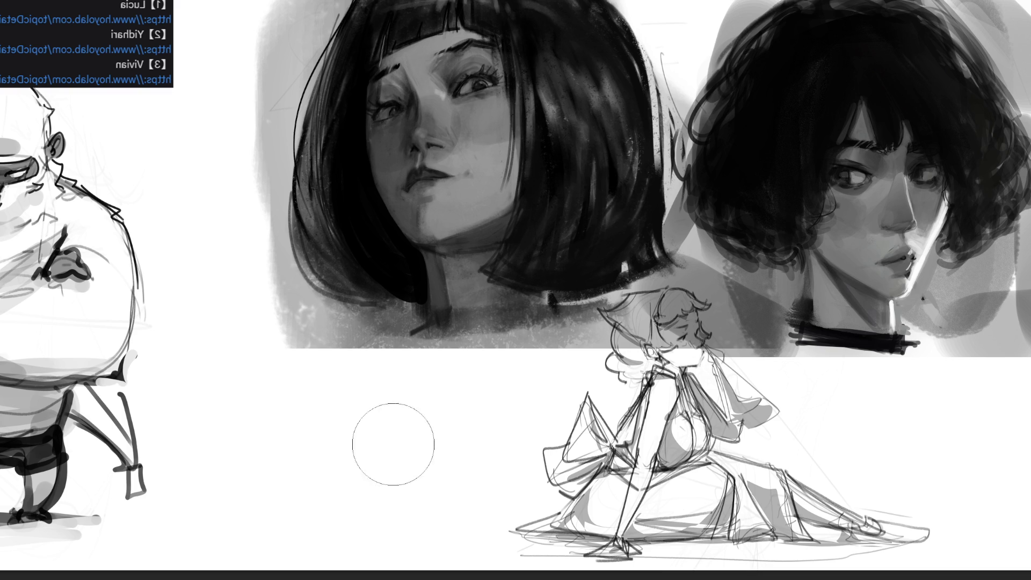
key(bracketleft)
key(bracketleft)
key(bracketleft)
key(bracketleft)
mouse_move(419, 190)
mouse_down()
mouse_move(411, 192)
mouse_move(446, 187)
mouse_move(424, 234)
mouse_up()
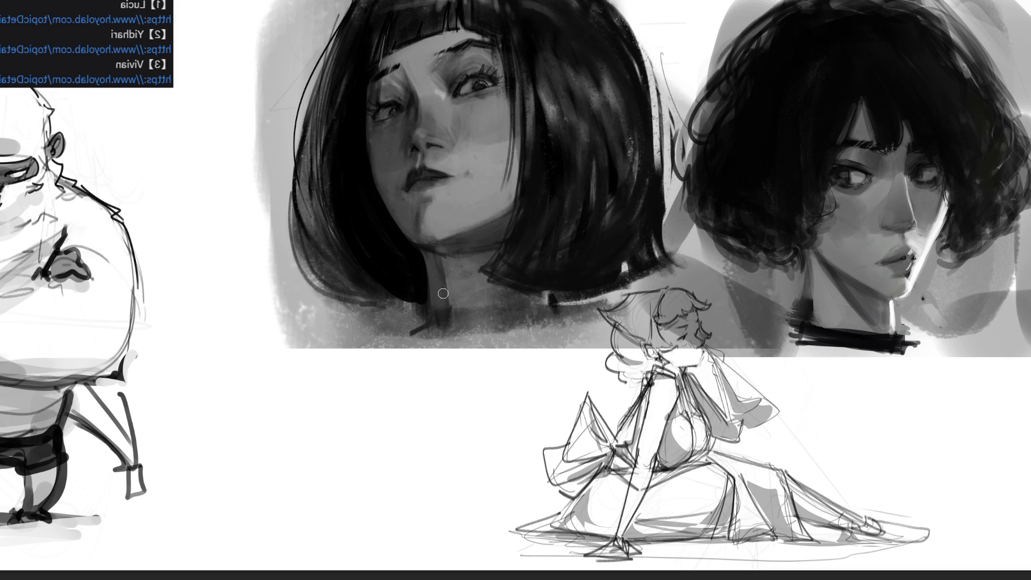
key(ctrl+z)
key(bracketright)
key(bracketright)
key(bracketright)
key(bracketright)
key(bracketright)
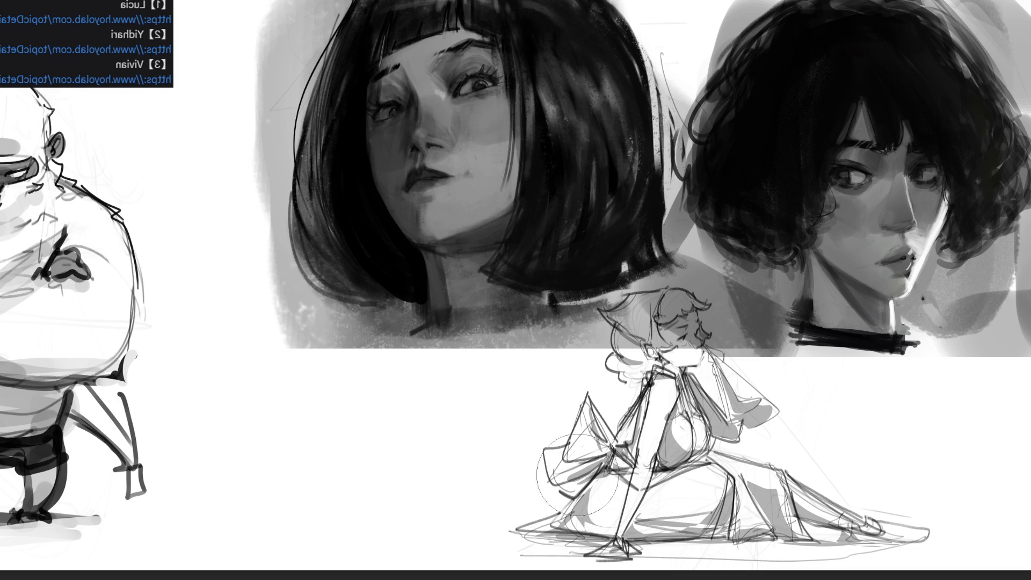
key(v)
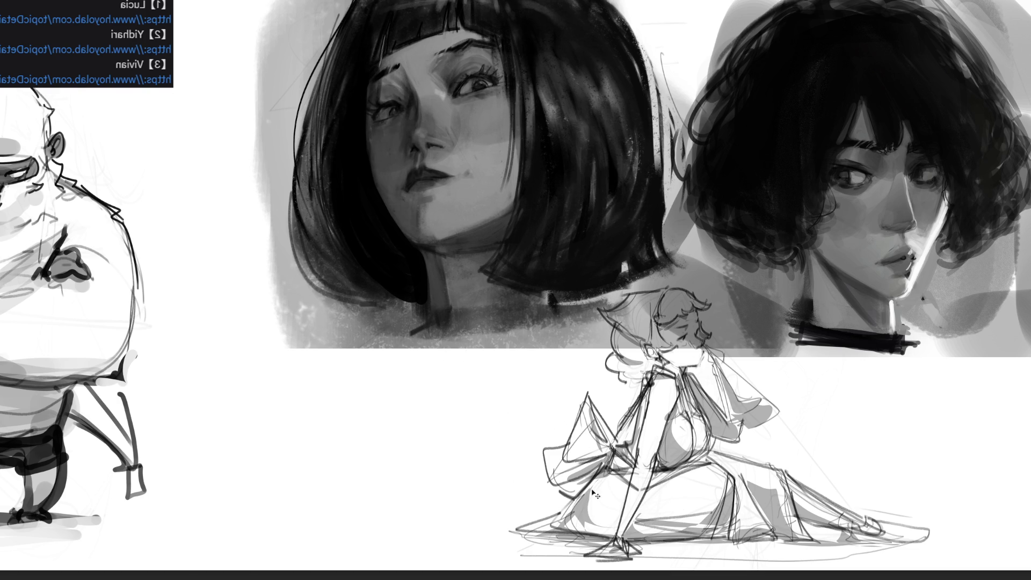
key(b)
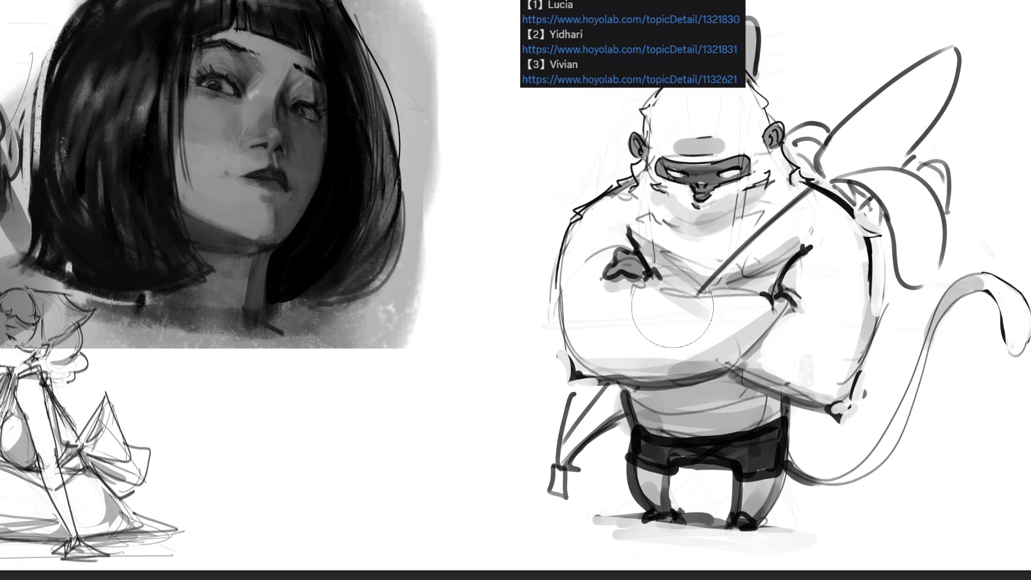
drag(632, 43, 970, 73)
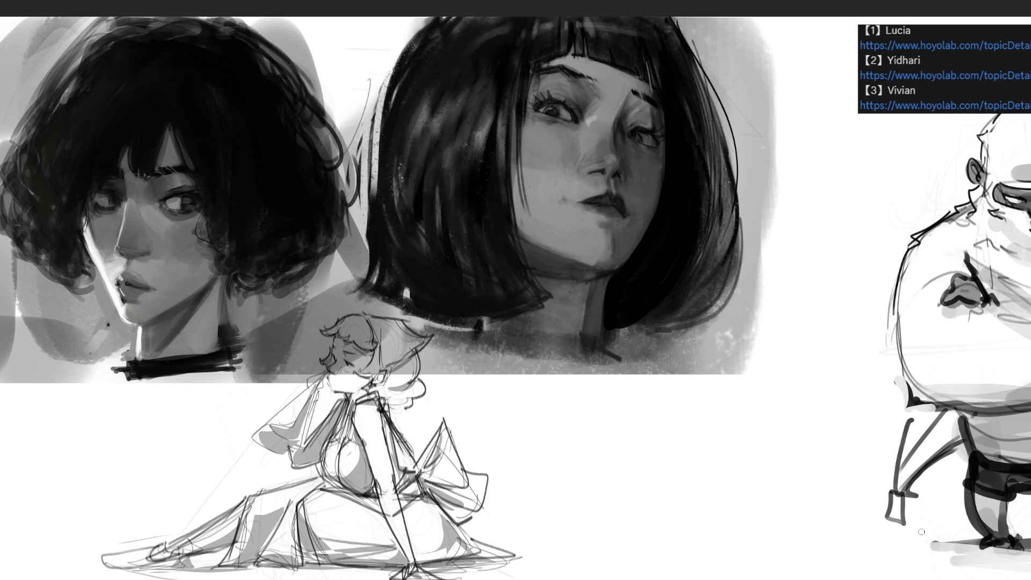
With a larger brush, darken the left and right hair, repaint the jaw and neck, and lighten the nose bridge
key(bracketright)
key(bracketright)
key(bracketright)
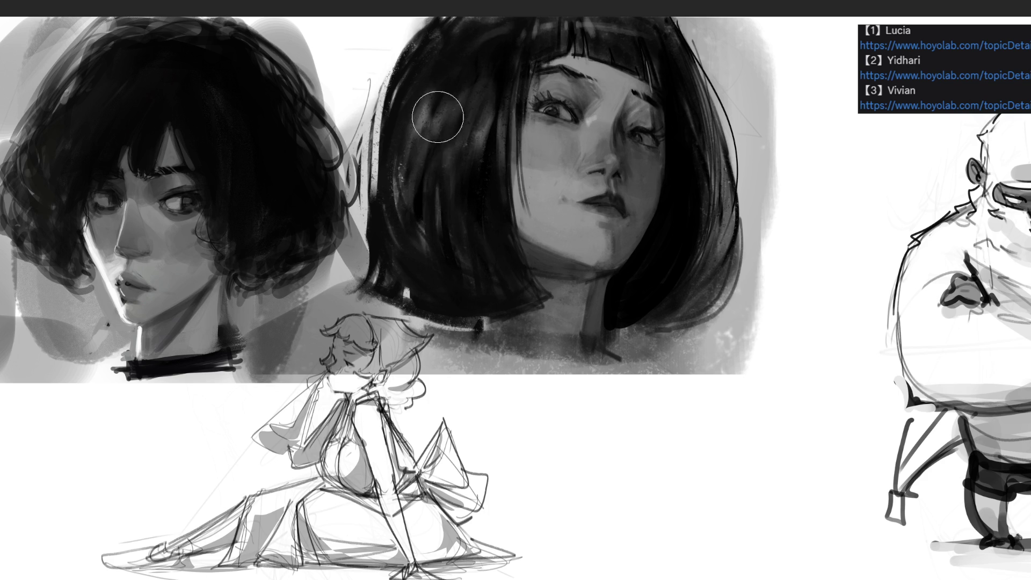
drag(429, 100, 411, 198)
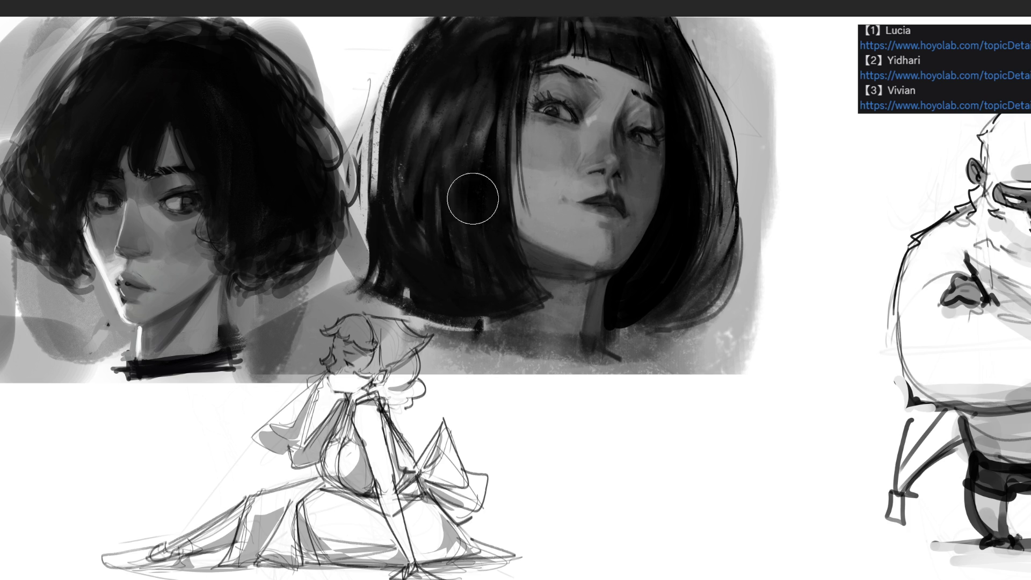
mouse_move(669, 48)
mouse_down()
mouse_move(681, 50)
mouse_move(716, 231)
mouse_move(702, 192)
mouse_move(627, 302)
mouse_up()
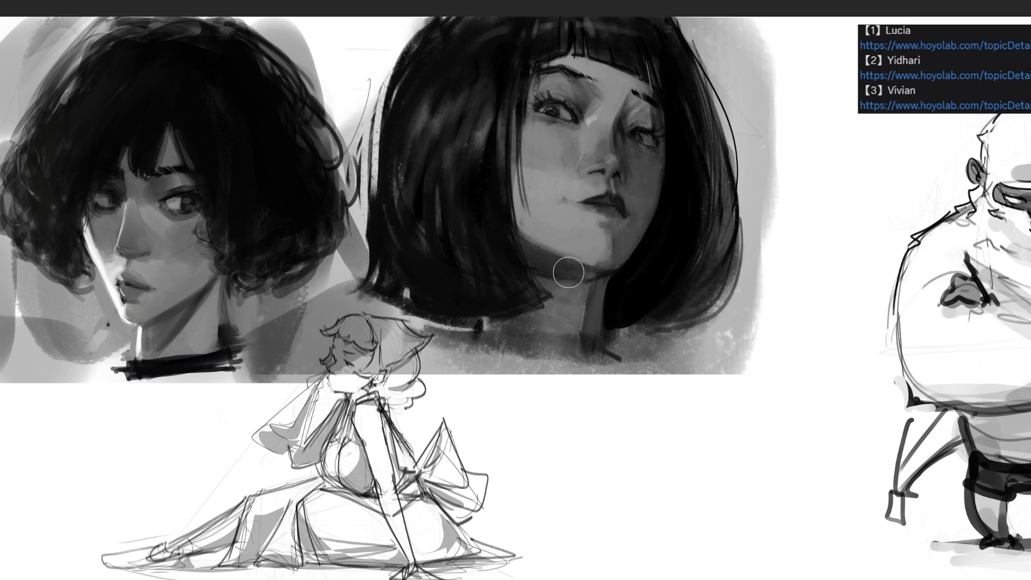
drag(604, 335, 512, 245)
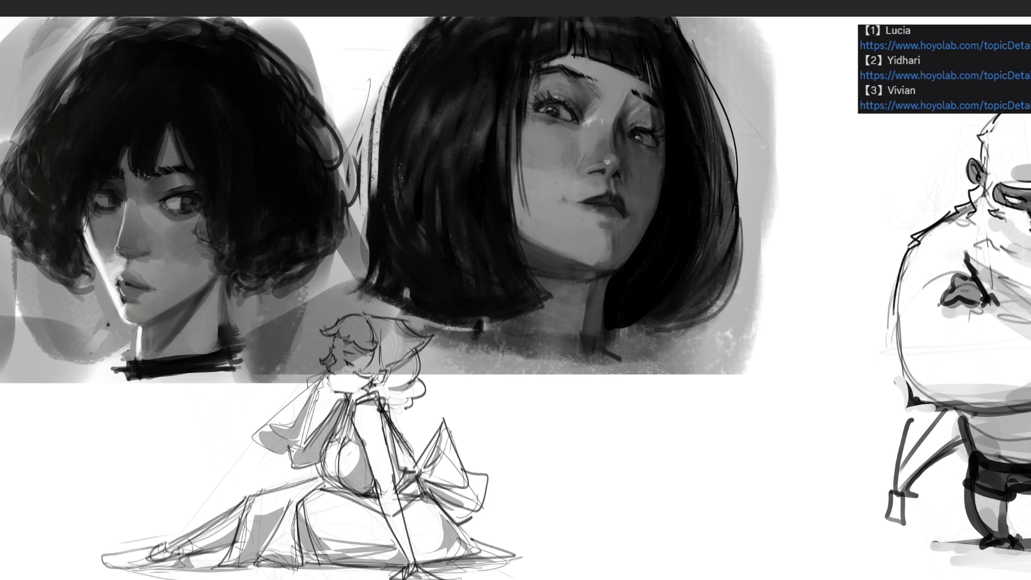
drag(599, 163, 584, 168)
Paint light highlights on the upper lip, the forehead below the bangs, the area under the nose, and the chin
mouse_move(607, 180)
mouse_down()
mouse_move(613, 189)
mouse_move(600, 180)
mouse_up()
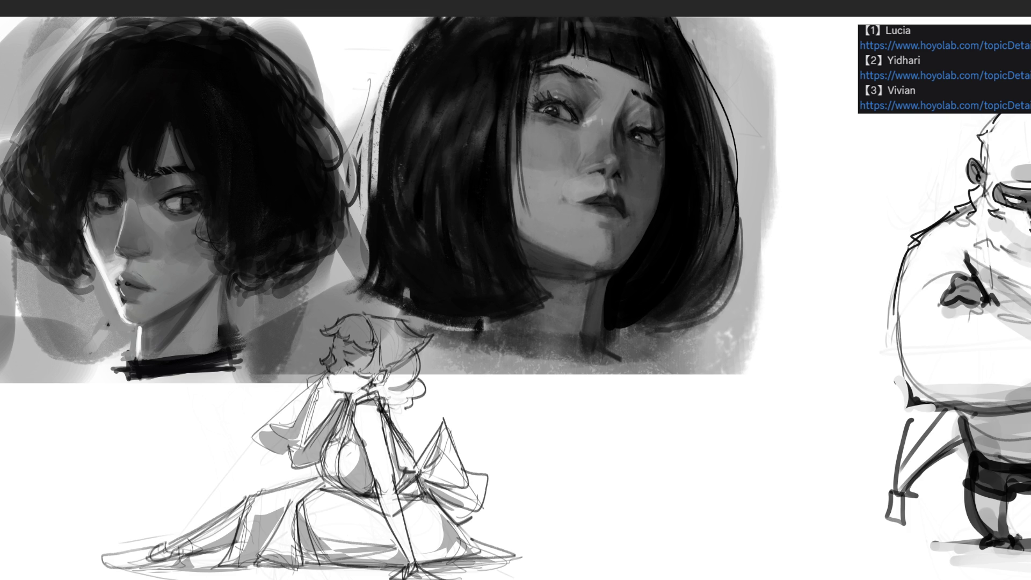
drag(582, 63, 661, 95)
key(ctrl+z)
drag(590, 63, 660, 95)
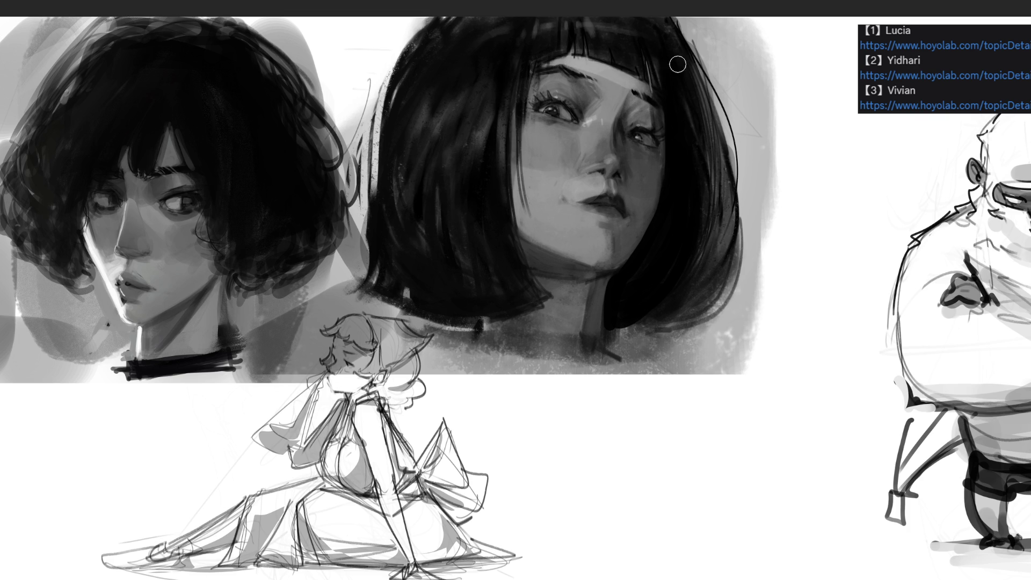
mouse_move(602, 80)
mouse_down()
mouse_move(606, 107)
mouse_move(617, 105)
mouse_up()
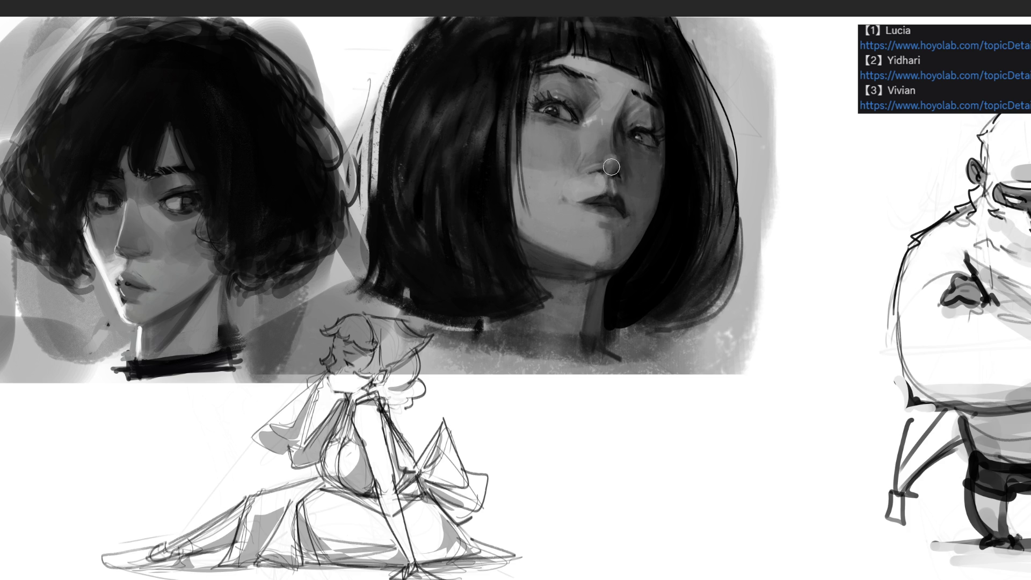
mouse_move(565, 194)
mouse_down()
mouse_move(606, 173)
mouse_move(581, 197)
mouse_move(607, 177)
mouse_move(550, 199)
mouse_move(594, 184)
mouse_up()
mouse_move(598, 237)
mouse_down()
mouse_move(604, 249)
mouse_move(591, 252)
mouse_move(563, 236)
mouse_move(600, 243)
mouse_up()
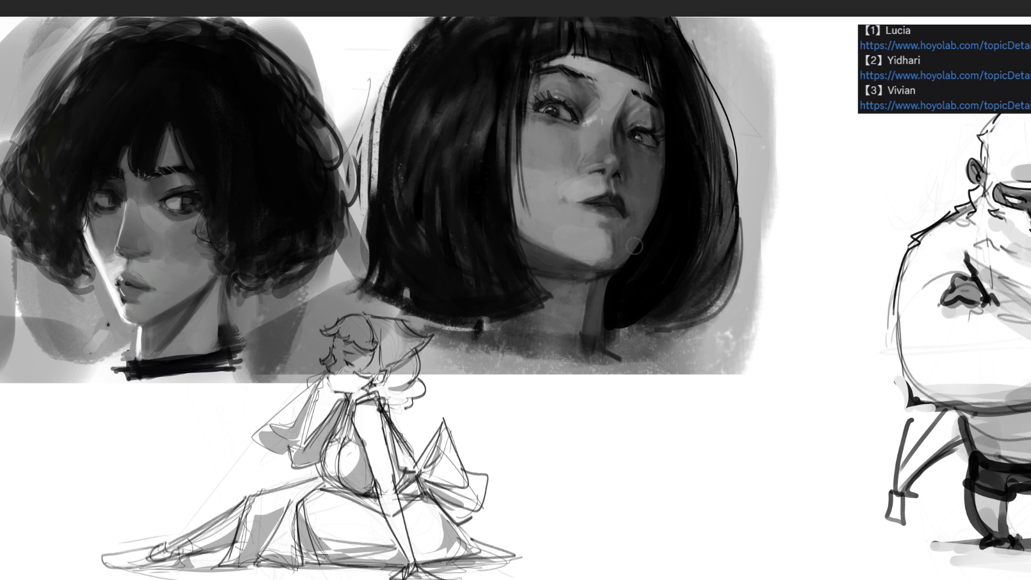
scroll(101, 32, right, 2)
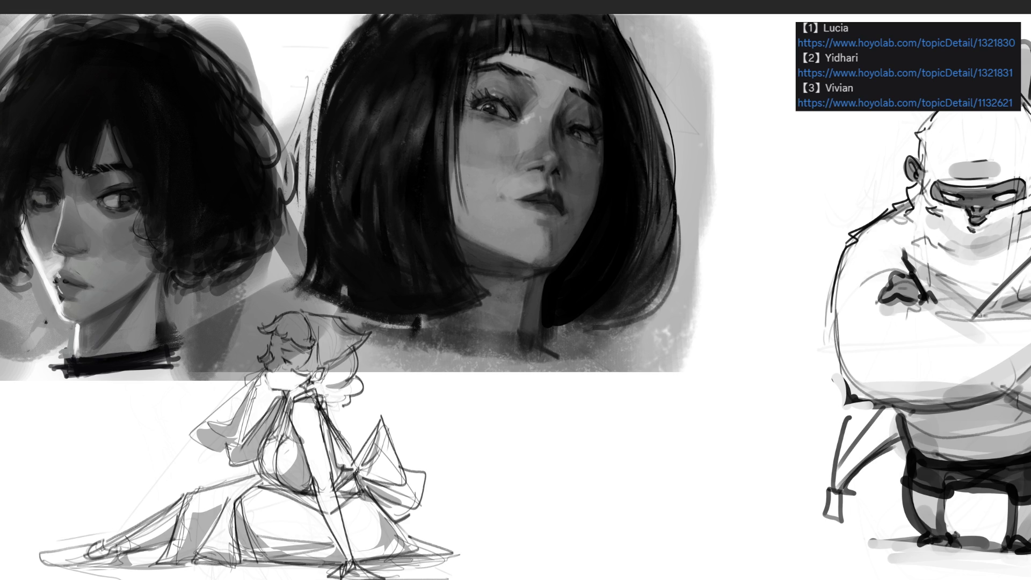
Undo the last nose-and-cheek highlight and add a short dark brush mark
key(ctrl+z)
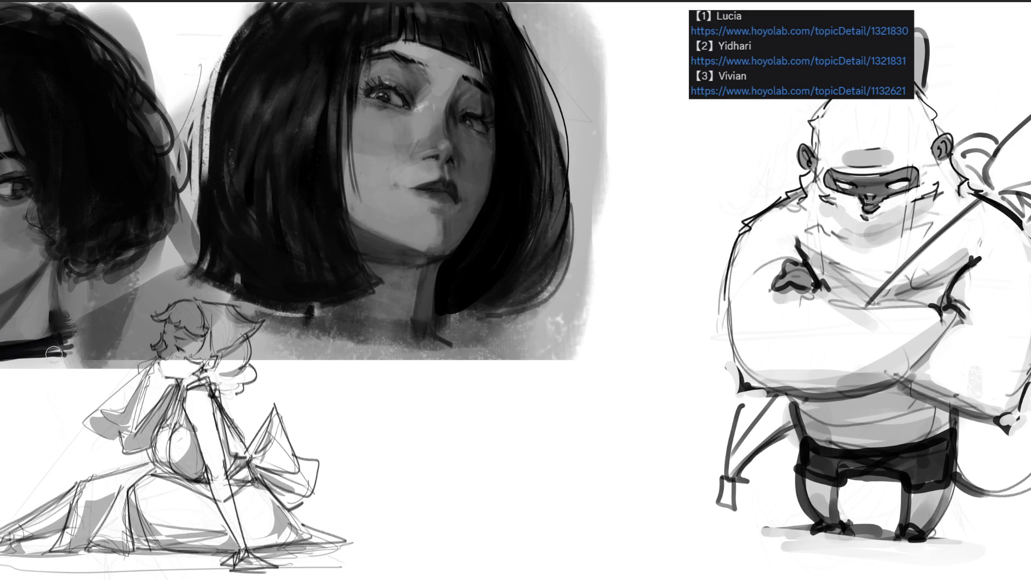
drag(54, 352, 71, 346)
Paint repeated dark strokes along the bob's left outer edge down to the jaw
drag(212, 174, 234, 52)
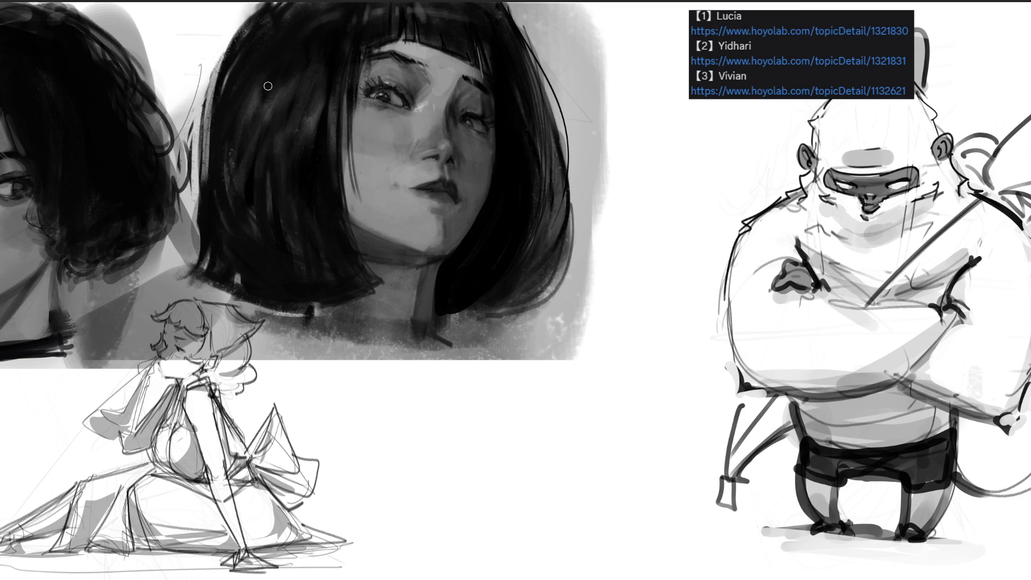
mouse_move(240, 63)
mouse_down()
mouse_move(204, 195)
mouse_move(215, 83)
mouse_up()
mouse_move(197, 194)
mouse_down()
mouse_move(212, 94)
mouse_move(207, 108)
mouse_up()
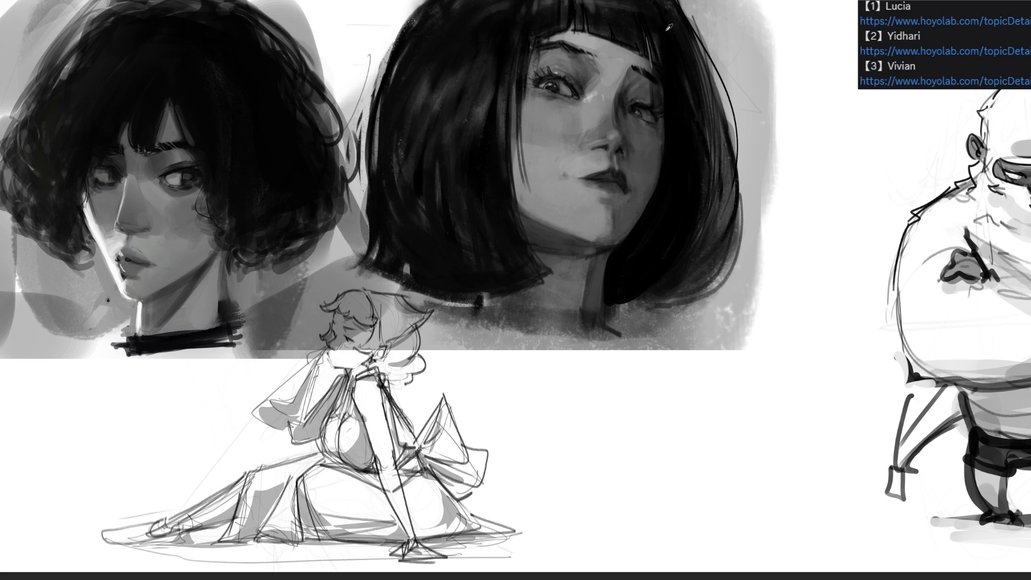
Thicken the bob's right hair outline with dark strokes from the top down to the lower right
mouse_move(709, 63)
mouse_down()
mouse_move(680, 1)
mouse_move(666, 2)
mouse_up()
drag(715, 88, 680, 3)
mouse_move(701, 51)
mouse_down()
mouse_move(725, 224)
mouse_move(740, 193)
mouse_up()
drag(735, 231, 705, 273)
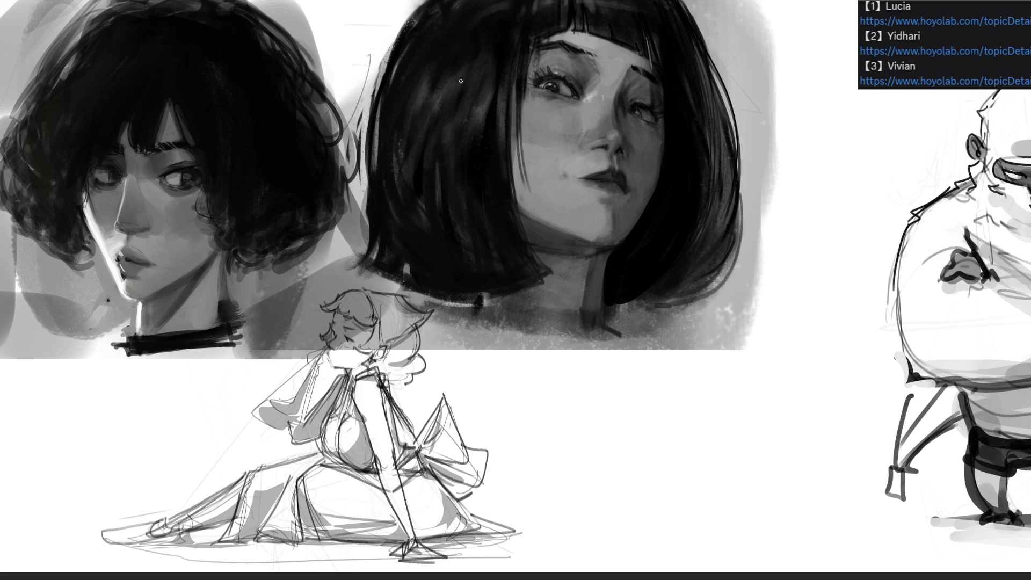
Retrace a thin upper-left hair outline after undoing earlier tries, then darken the upper-right top
mouse_move(424, 7)
mouse_down()
mouse_move(360, 129)
mouse_move(365, 180)
mouse_up()
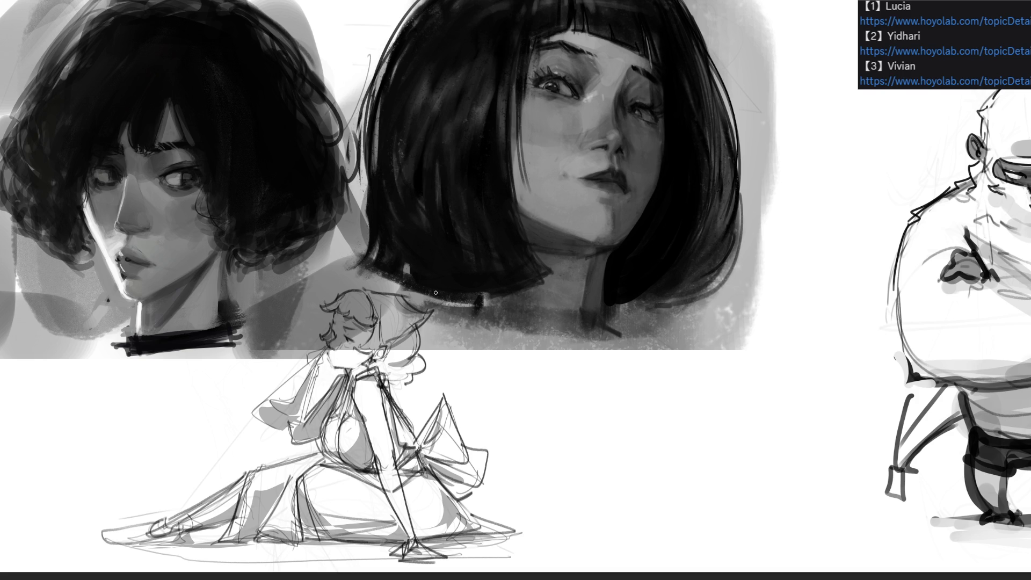
key(ctrl+z)
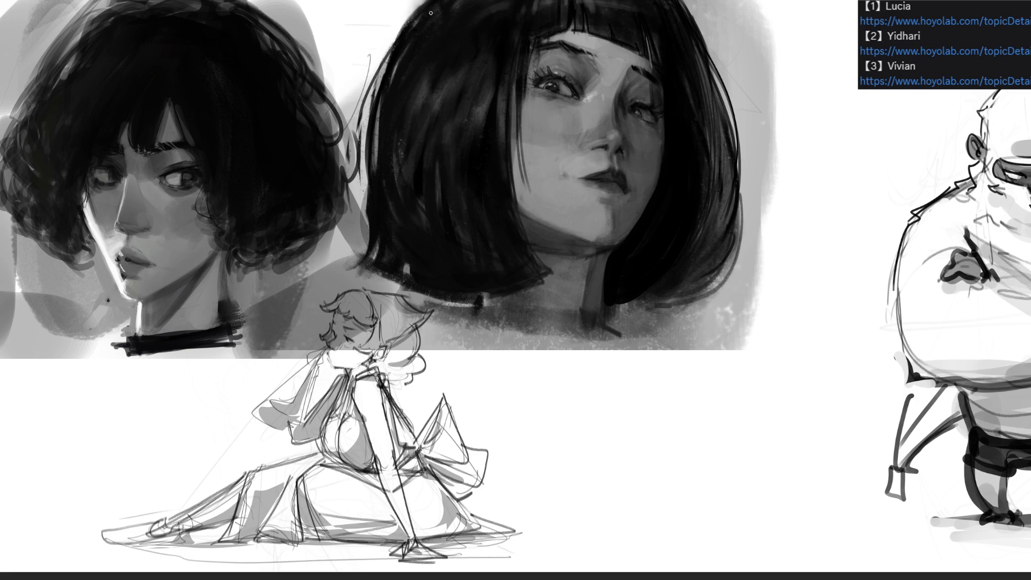
drag(424, 2, 375, 102)
key(ctrl+z)
mouse_move(424, 1)
mouse_down()
mouse_move(379, 107)
mouse_move(404, 20)
mouse_move(363, 158)
mouse_up()
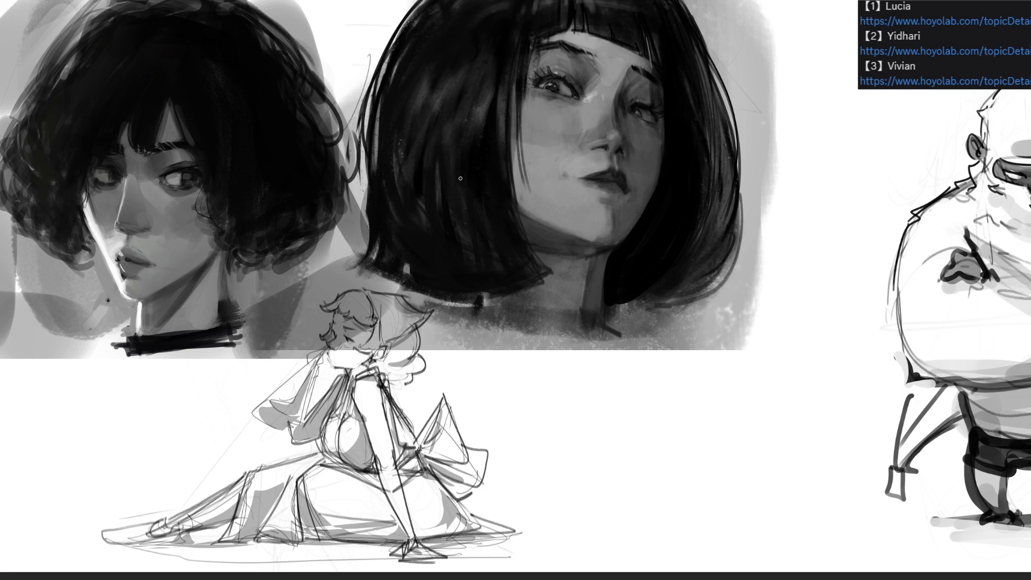
drag(679, 0, 702, 38)
Sample the nose skin tone and paint strokes along the bob's right edge
alt+click(622, 139)
alt+click(632, 140)
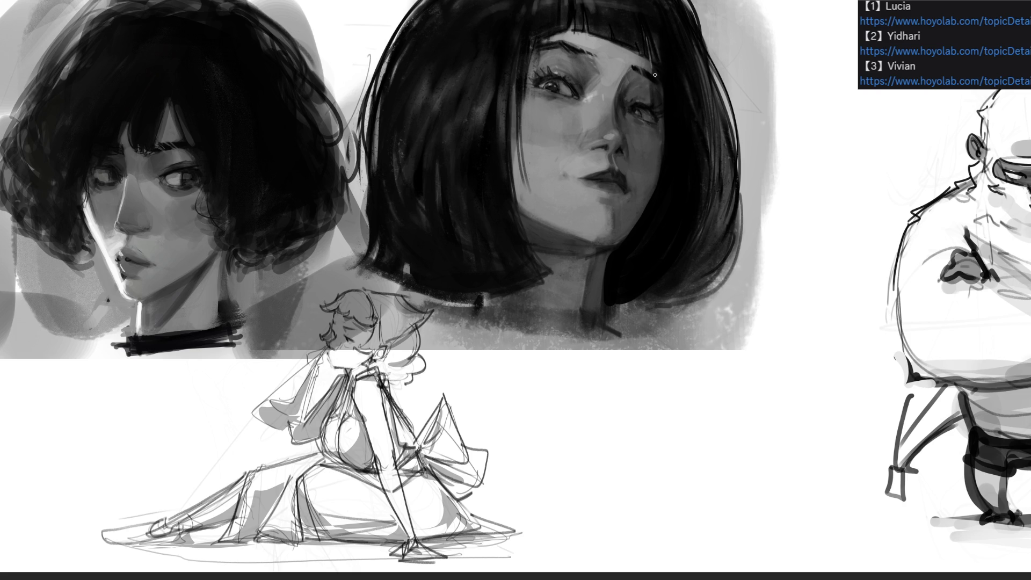
drag(698, 50, 707, 142)
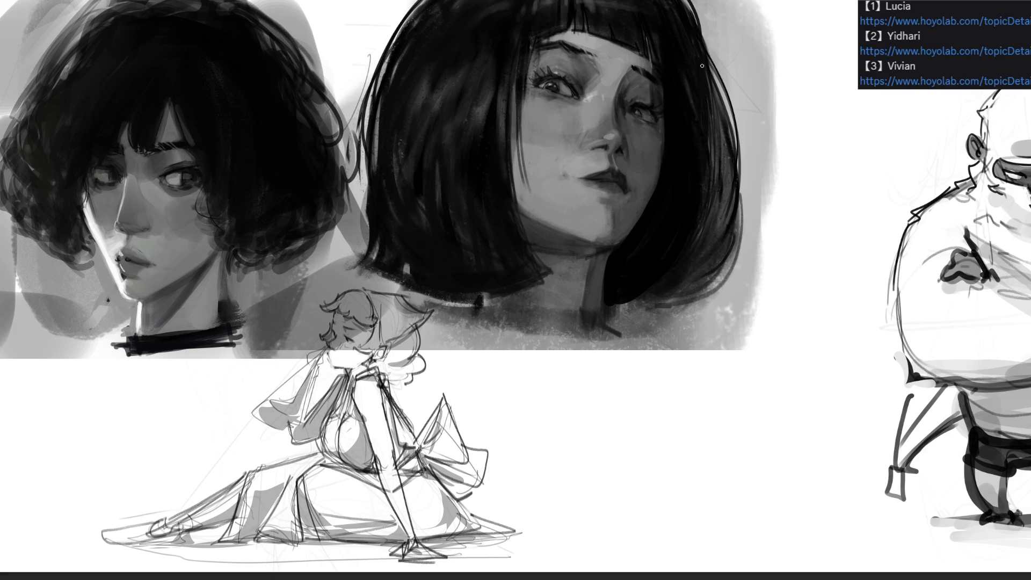
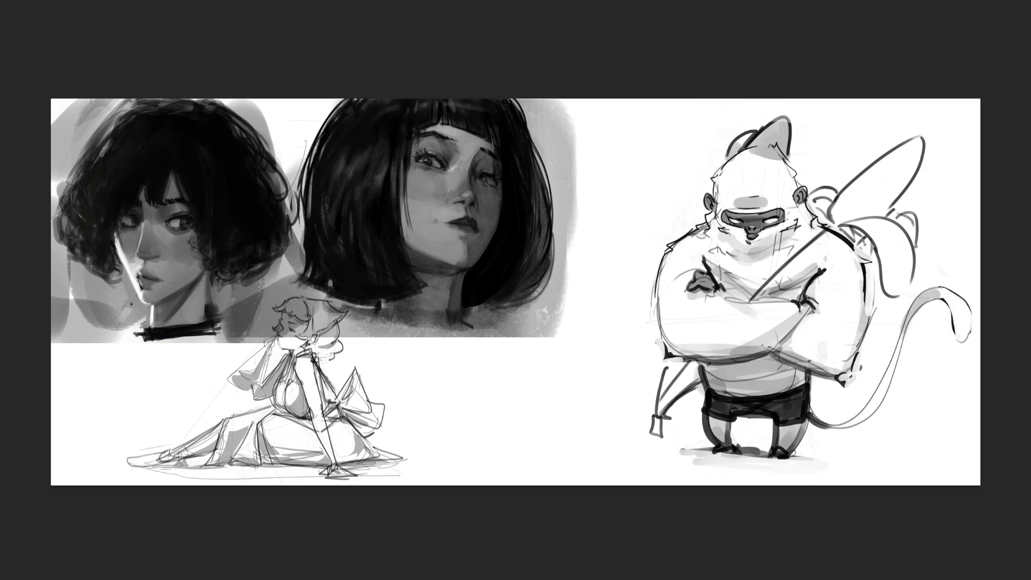
Darken the bob hair's right edge and the shading under the chin and lower neck, undoing a too-light stroke
drag(465, 274, 461, 304)
mouse_move(446, 288)
mouse_down()
mouse_move(413, 311)
mouse_move(432, 312)
mouse_up()
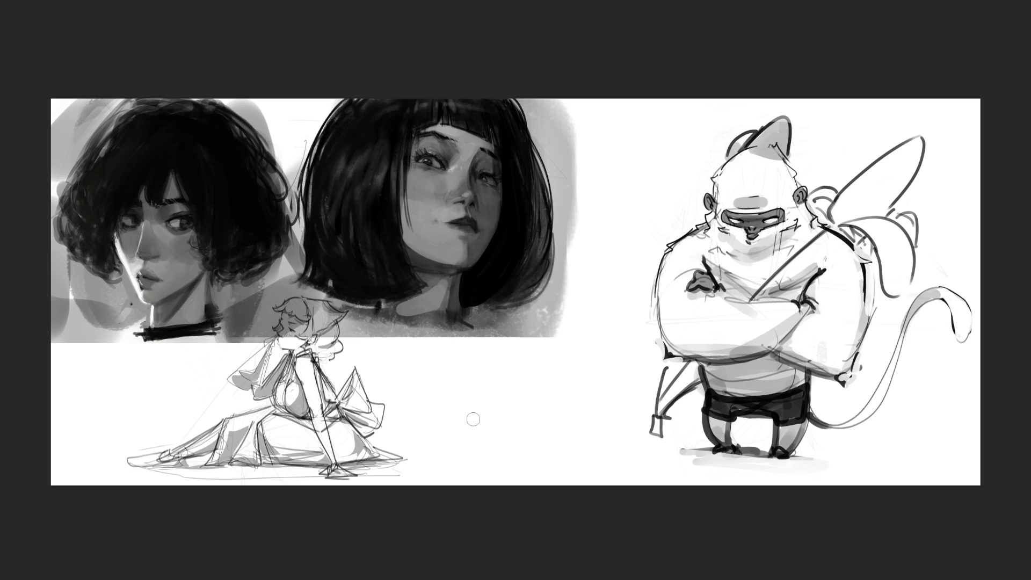
key(ctrl+z)
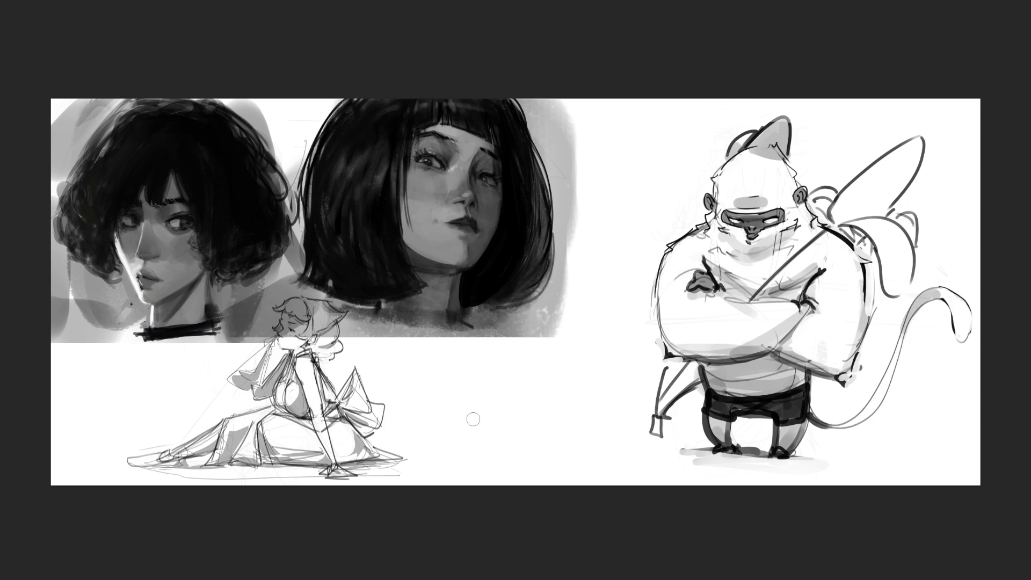
drag(419, 301, 400, 311)
drag(429, 271, 413, 258)
drag(432, 306, 406, 310)
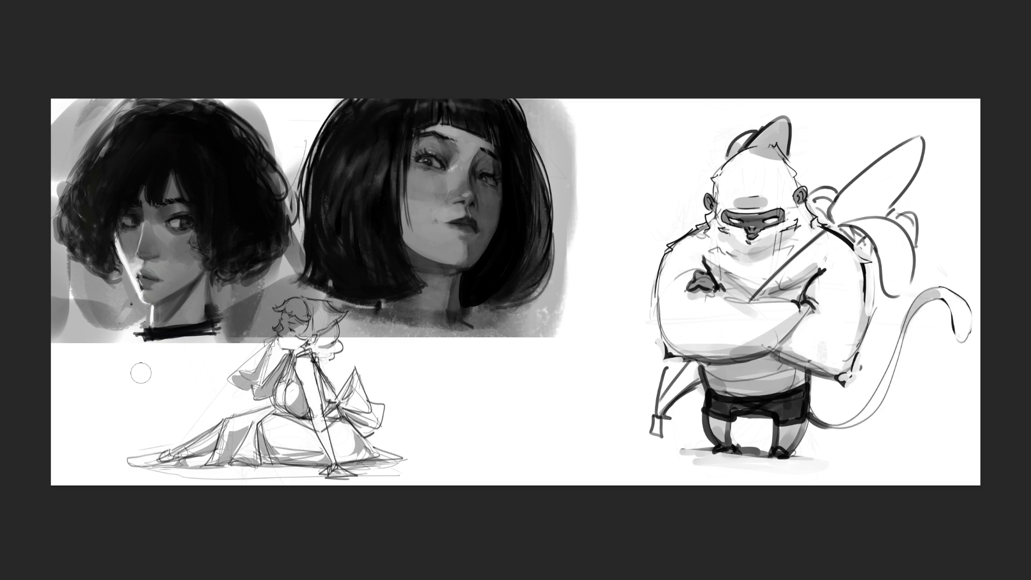
Sample the second girl's neck tone and paint a dark stroke at the collar's left end
drag(427, 298, 408, 305)
drag(144, 329, 135, 334)
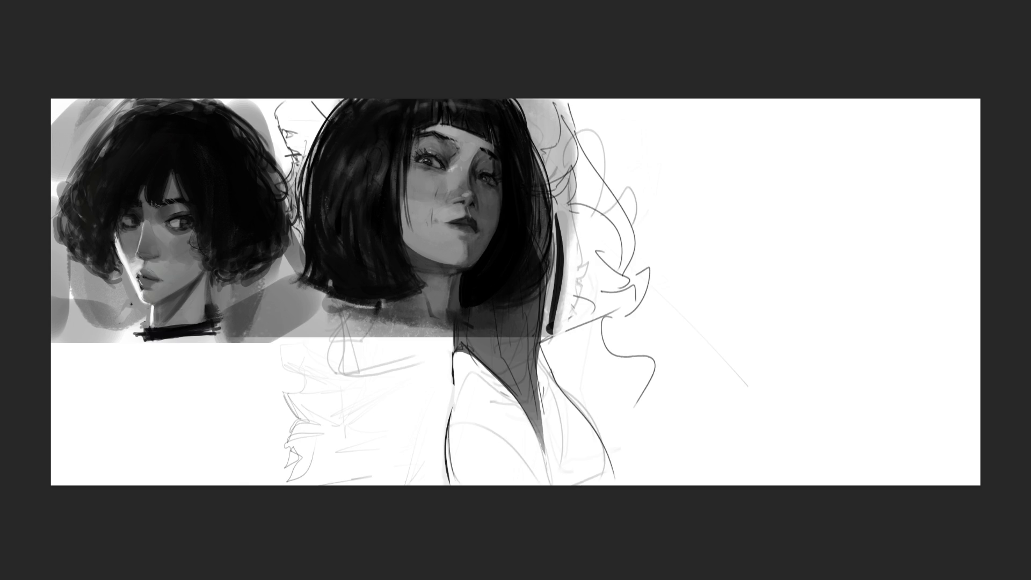
Move the middle sketch right, the bob-haired portrait to the right edge, and the figure sketch toward the centre
key(ctrl+t)
drag(592, 320, 877, 318)
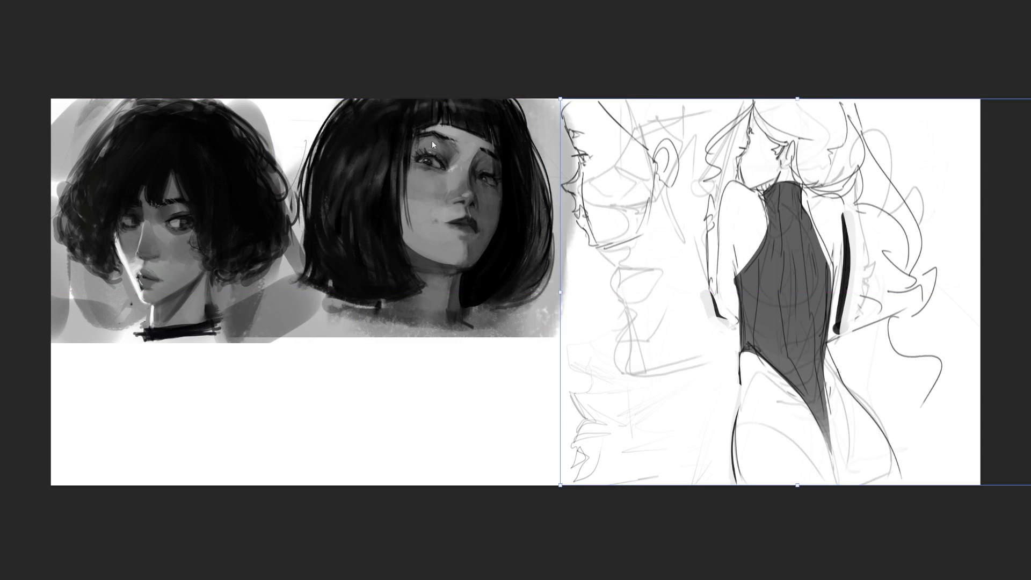
key(Return)
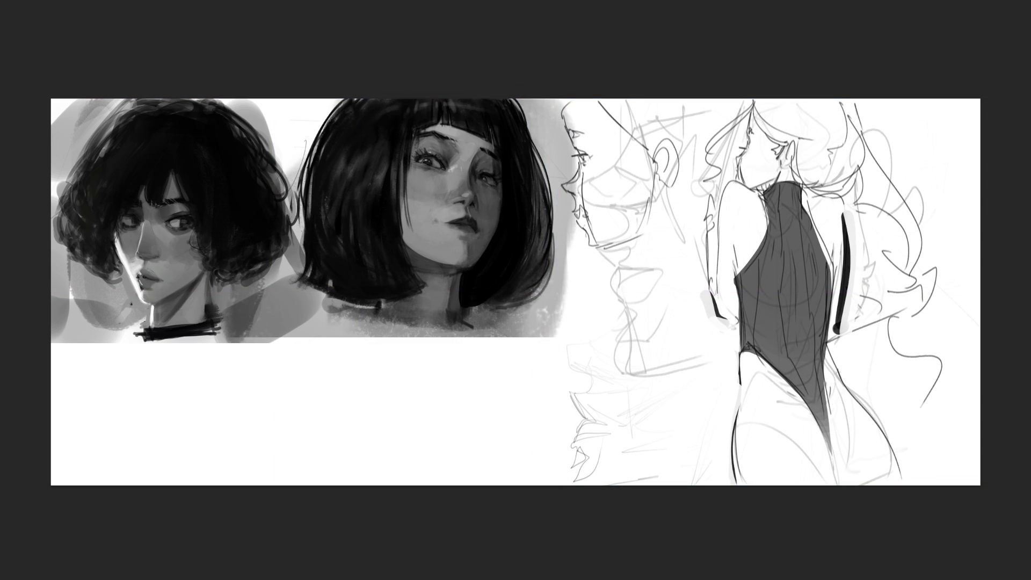
drag(376, 276, 771, 275)
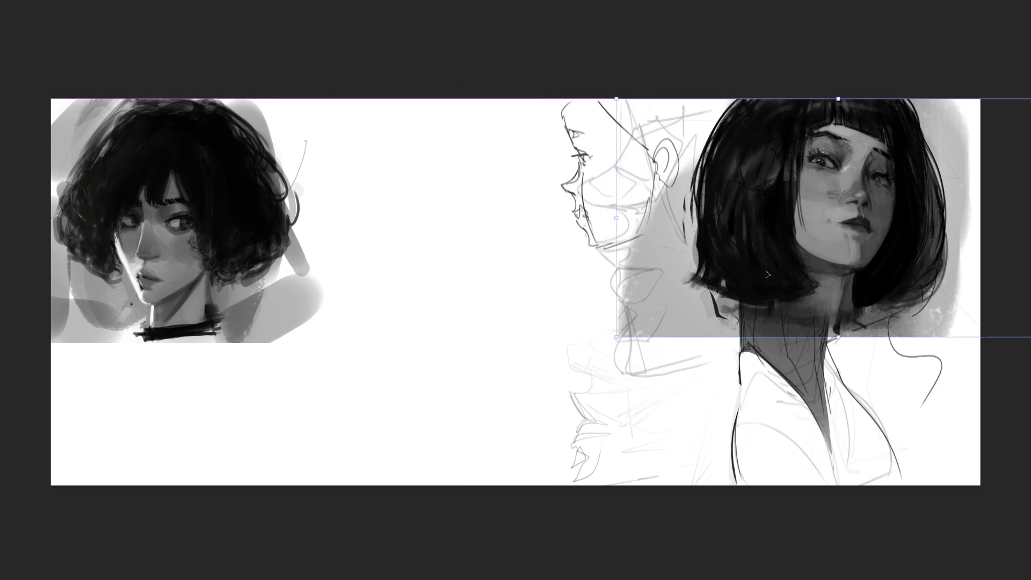
key(b)
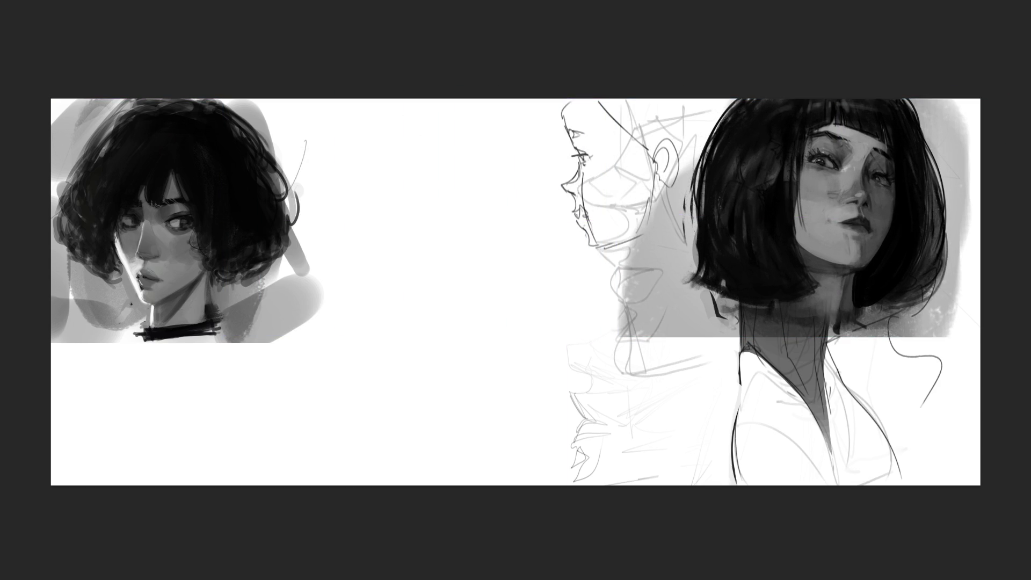
drag(668, 426, 414, 421)
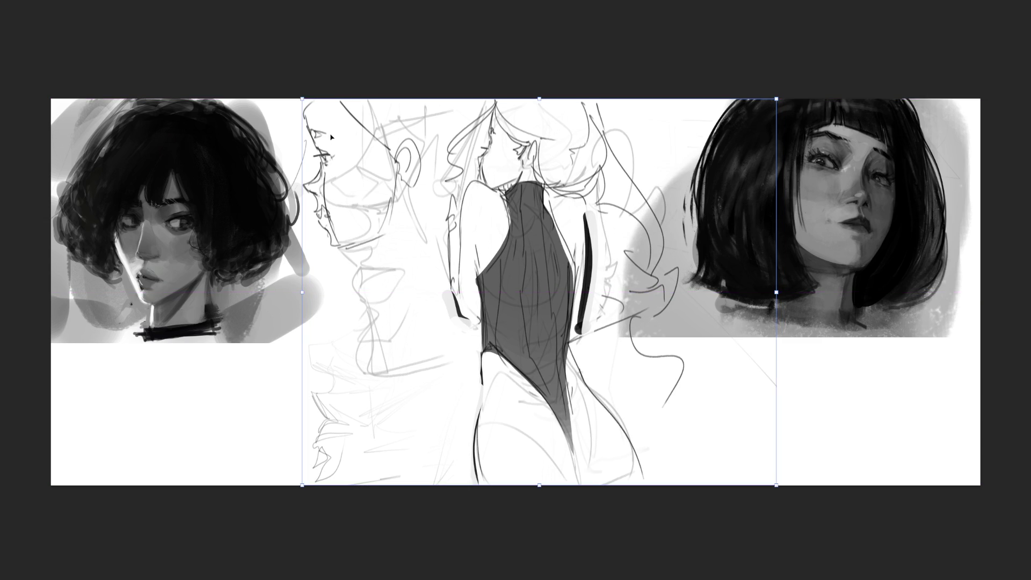
key(b)
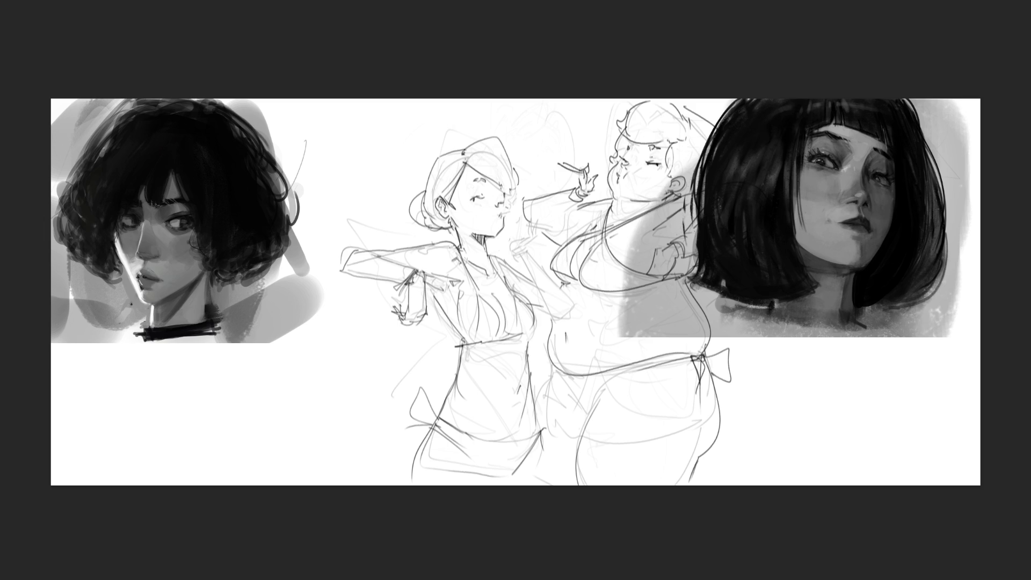
Shift the two-woman pose sketch slightly left and zoom in on it
drag(448, 300, 372, 300)
key(Return)
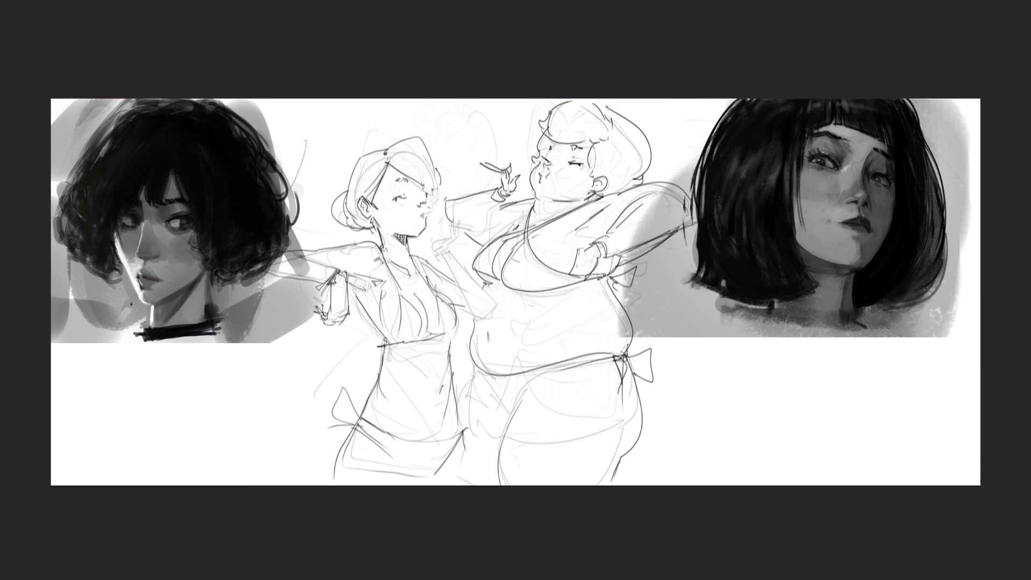
key(ctrl+plus)
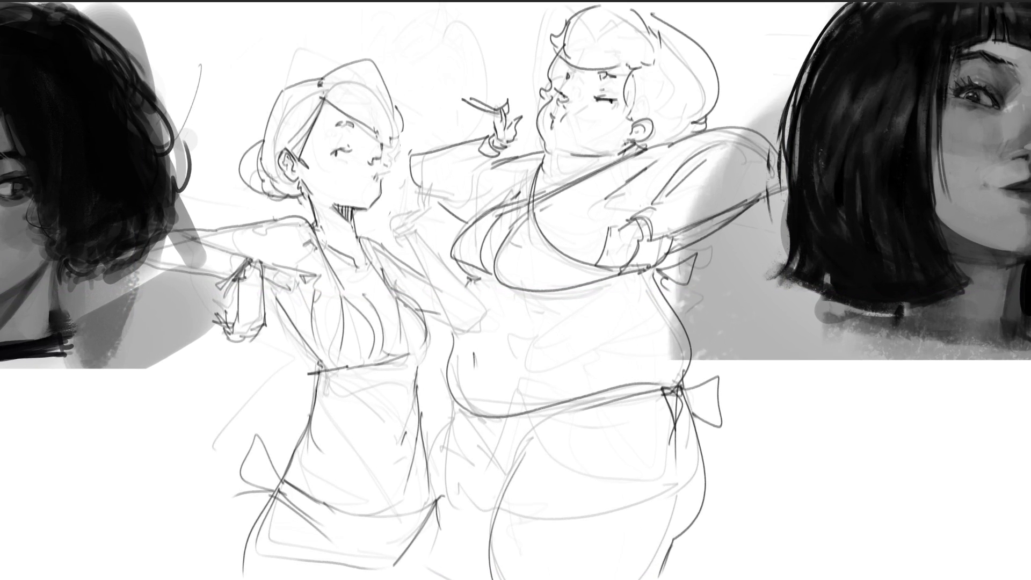
scroll(515, 290, left, 3)
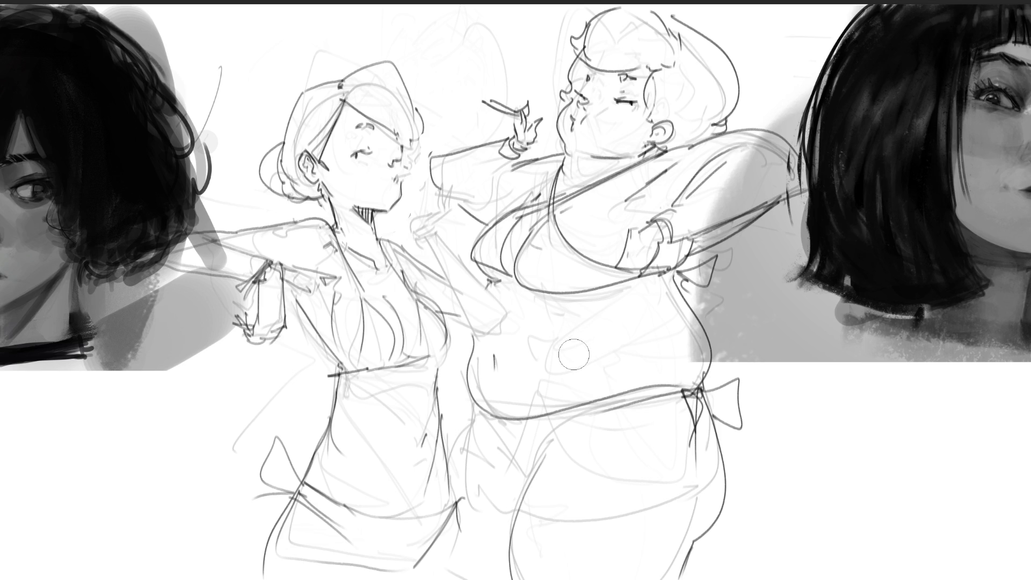
With a larger brush, rework the shading stroke under the heavier woman's belly until it sits right
key(])
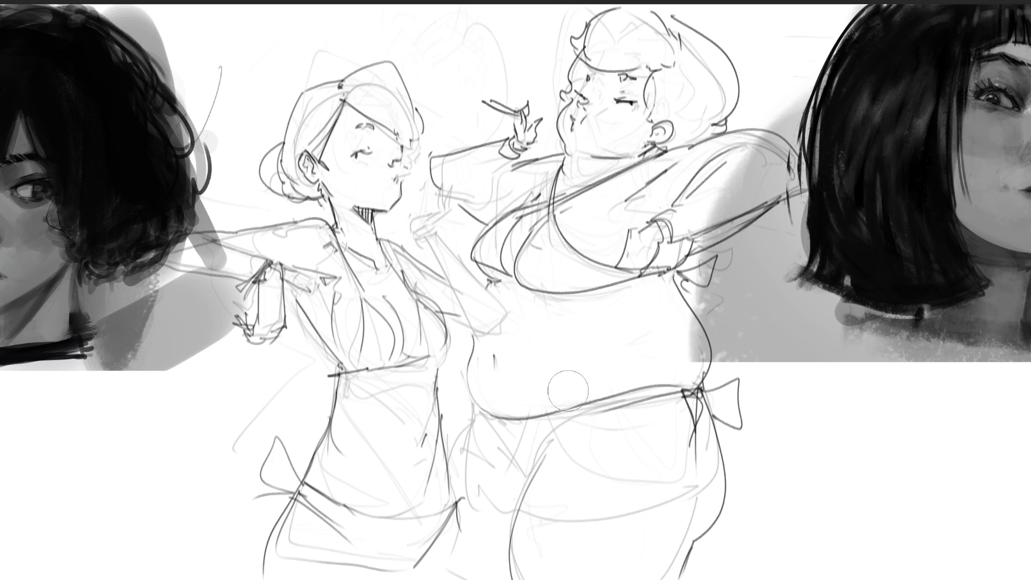
drag(510, 400, 665, 365)
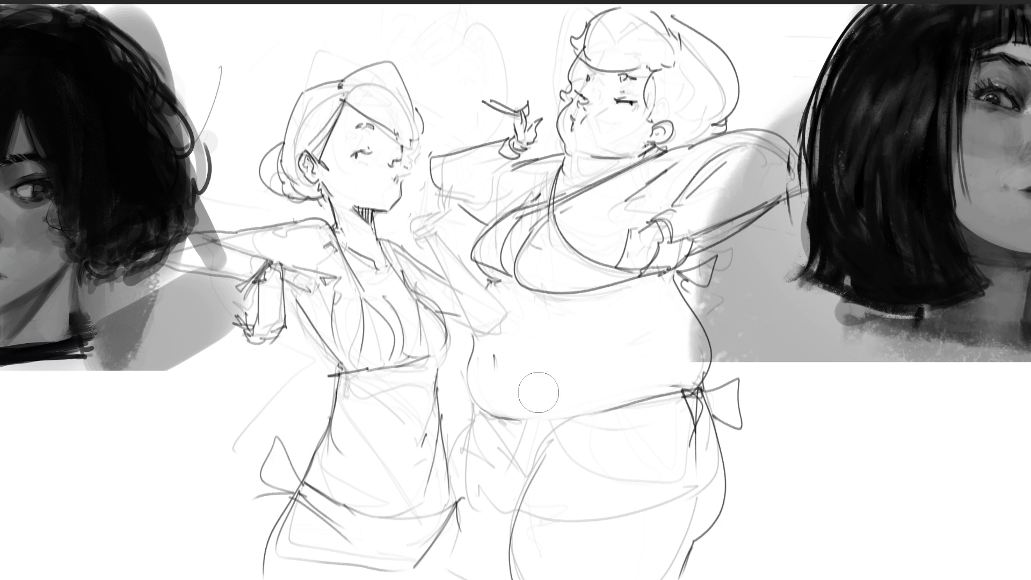
mouse_move(483, 389)
mouse_down()
mouse_move(563, 394)
mouse_move(510, 376)
mouse_move(621, 377)
mouse_up()
drag(525, 403, 628, 374)
key(ctrl+z)
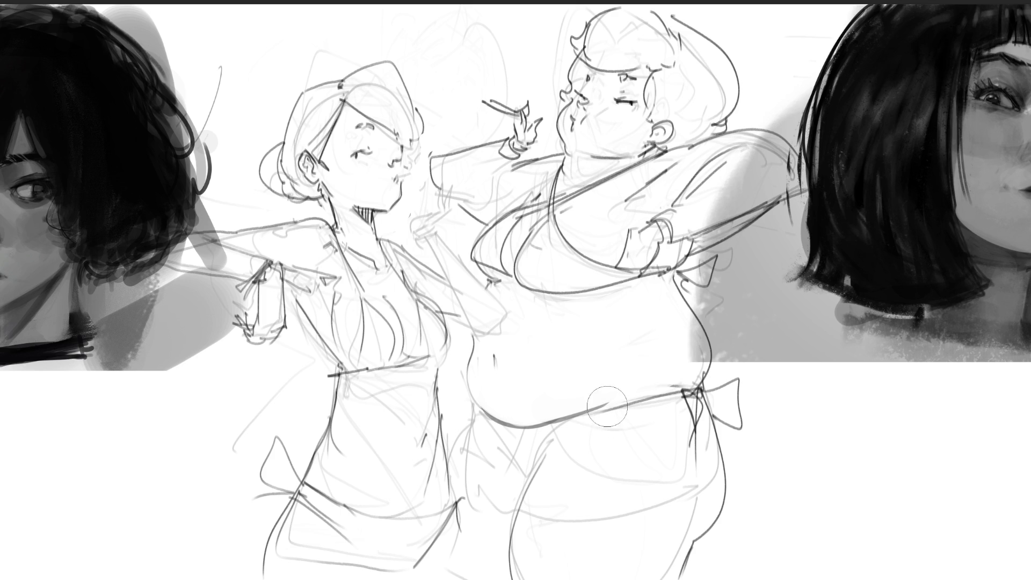
drag(560, 423, 685, 399)
key(ctrl+z)
drag(558, 423, 682, 388)
key(ctrl+z)
key(ctrl+z)
drag(609, 414, 685, 388)
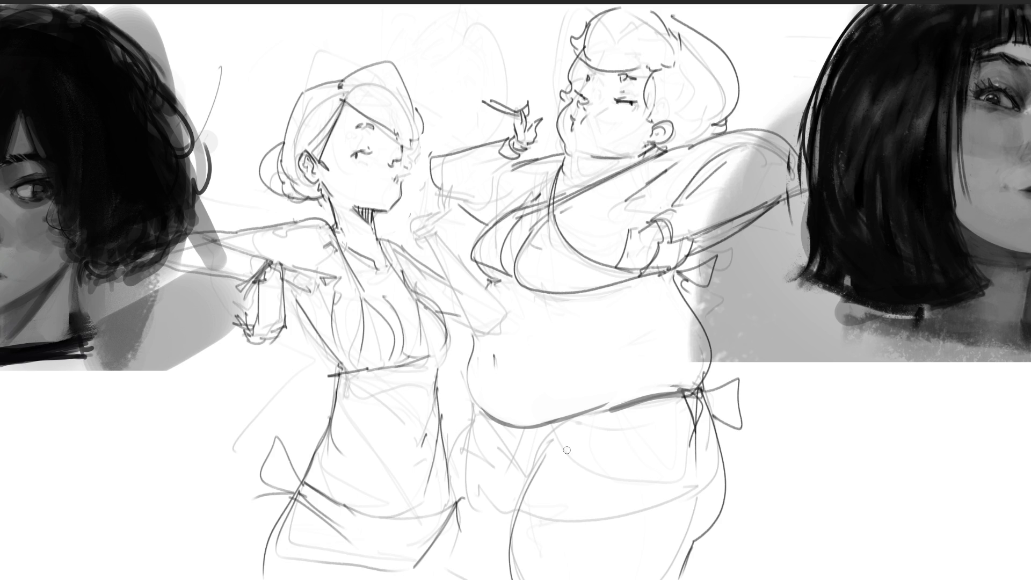
Draw the thigh contour and a longer belly-to-thigh line, redoing strokes that miss
drag(564, 421, 526, 491)
key(ctrl+z)
drag(564, 419, 529, 484)
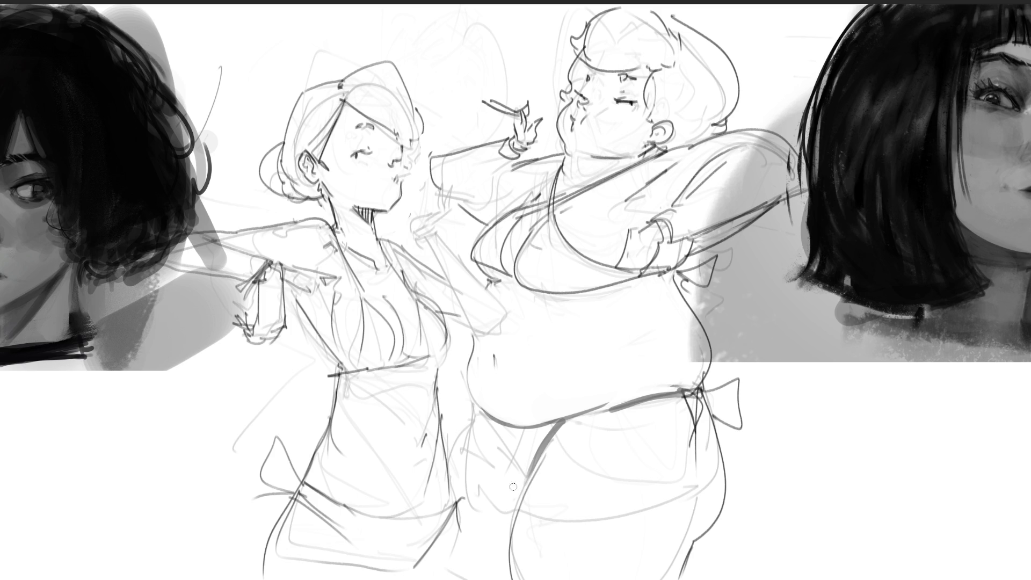
drag(479, 409, 502, 462)
key(ctrl+z)
drag(479, 411, 524, 501)
key(ctrl+z)
drag(478, 414, 525, 497)
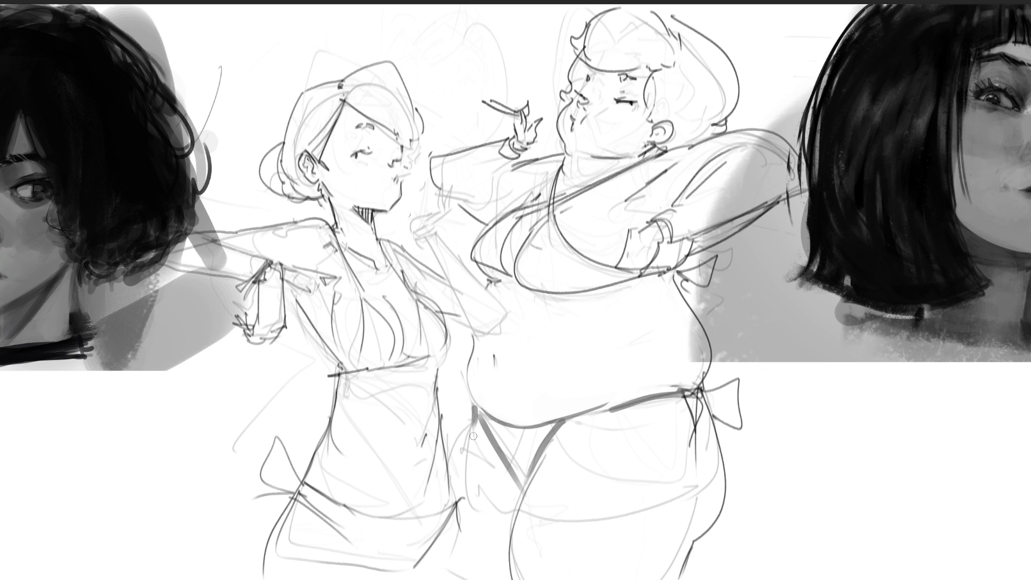
mouse_move(475, 408)
mouse_down()
mouse_move(455, 475)
mouse_move(528, 495)
mouse_move(488, 420)
mouse_up()
key(ctrl+z)
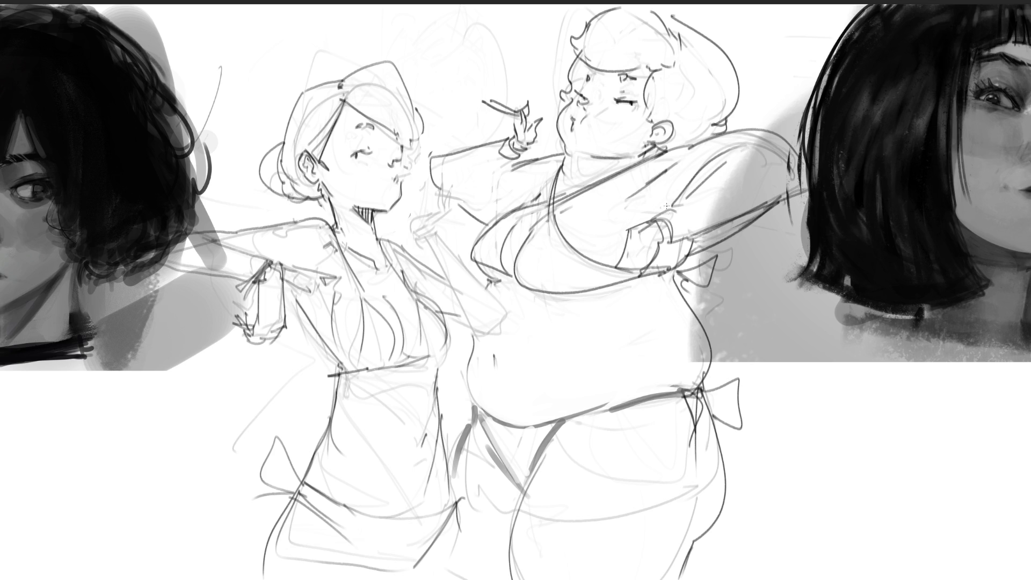
Trace the right figure's hand, wrist cuff and bracelet, raised fingers, sleeve and shoulder lines
mouse_move(654, 220)
mouse_down()
mouse_move(659, 246)
mouse_move(627, 250)
mouse_move(612, 272)
mouse_move(647, 280)
mouse_move(650, 270)
mouse_move(637, 269)
mouse_move(654, 268)
mouse_move(679, 204)
mouse_up()
mouse_move(679, 208)
mouse_down()
mouse_move(688, 240)
mouse_move(672, 245)
mouse_up()
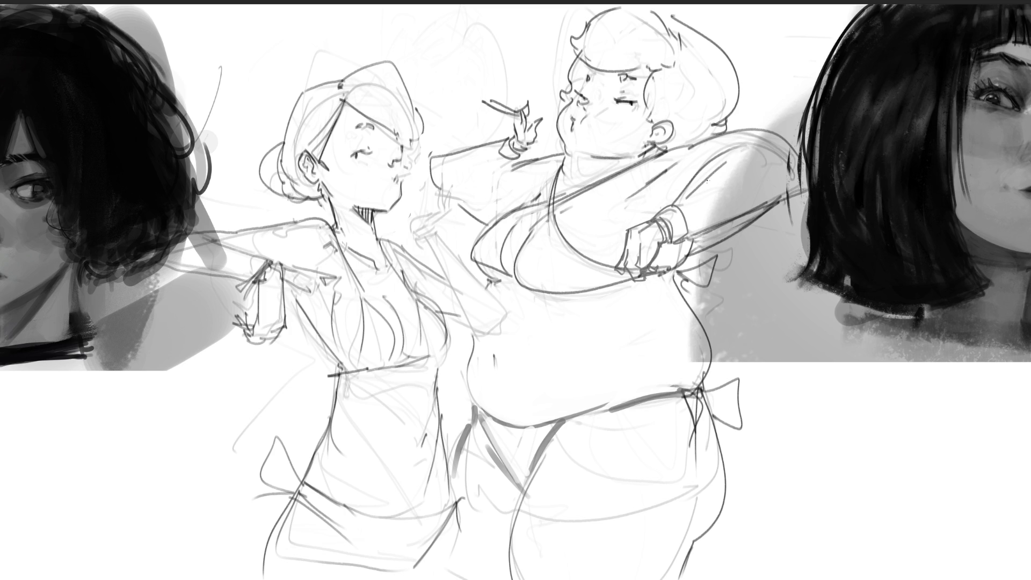
drag(535, 104, 532, 120)
drag(505, 141, 499, 160)
drag(430, 161, 484, 225)
mouse_move(535, 182)
mouse_down()
mouse_move(537, 197)
mouse_move(559, 148)
mouse_up()
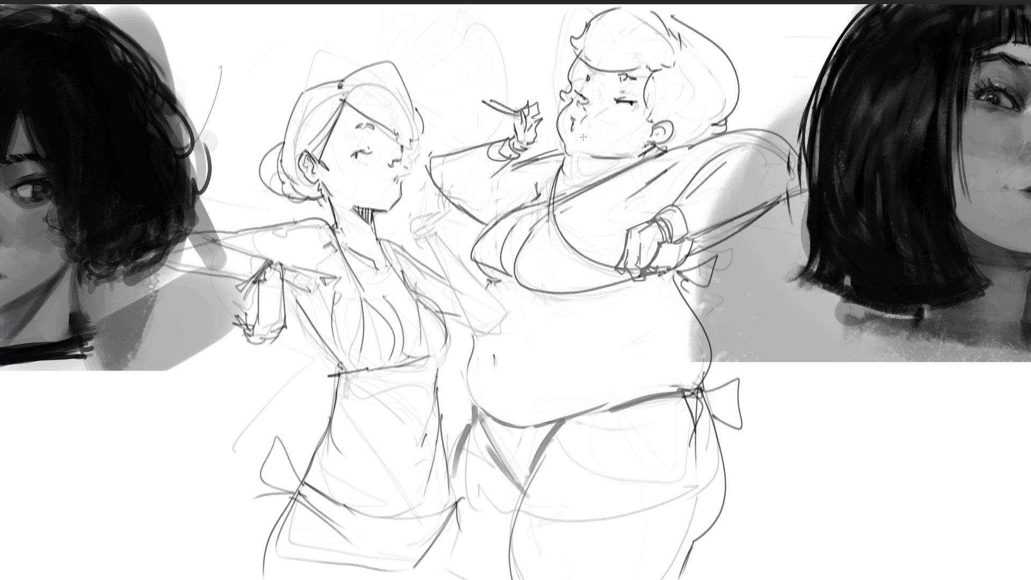
mouse_move(646, 160)
mouse_down()
mouse_move(696, 140)
mouse_move(688, 150)
mouse_up()
key(bracketright)
key(bracketright)
key(bracketright)
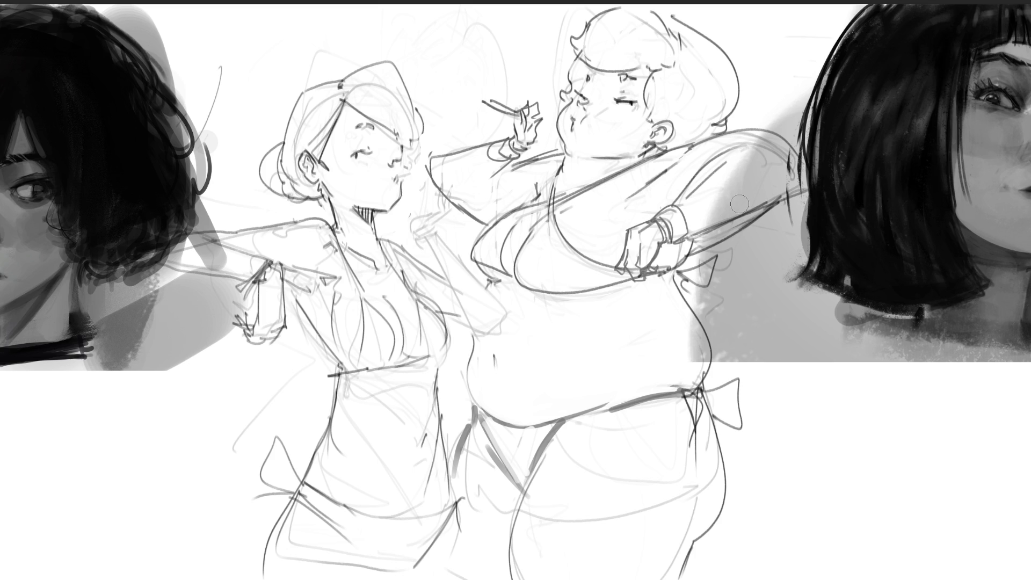
Try soft grey shading on the belly and under the right figure's chest, undoing strokes that come out too dark
click(604, 344)
key(ctrl+z)
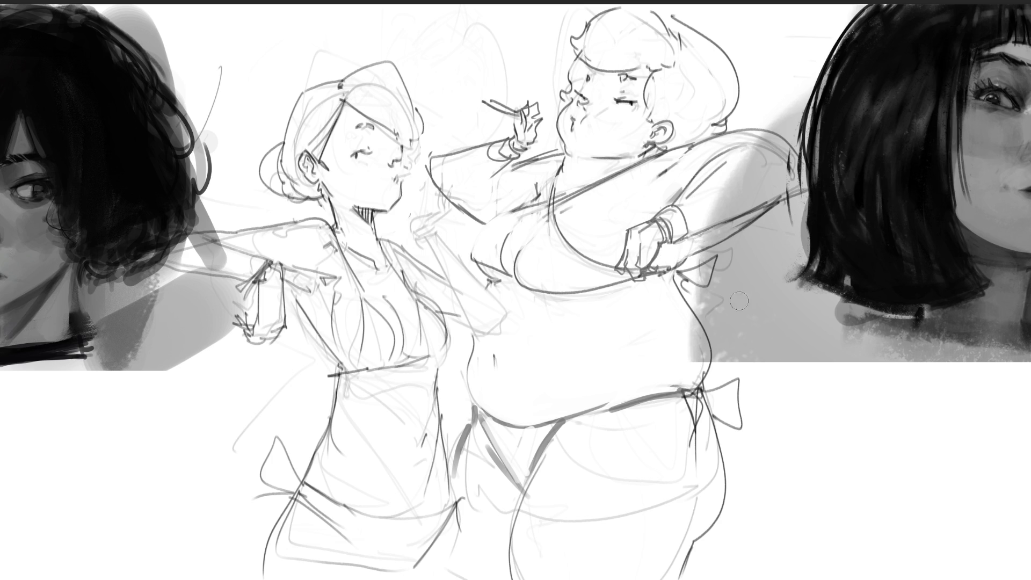
mouse_move(566, 318)
mouse_down()
mouse_move(524, 300)
mouse_move(602, 296)
mouse_move(569, 315)
mouse_up()
key(ctrl+z)
drag(480, 272, 622, 284)
key(ctrl+z)
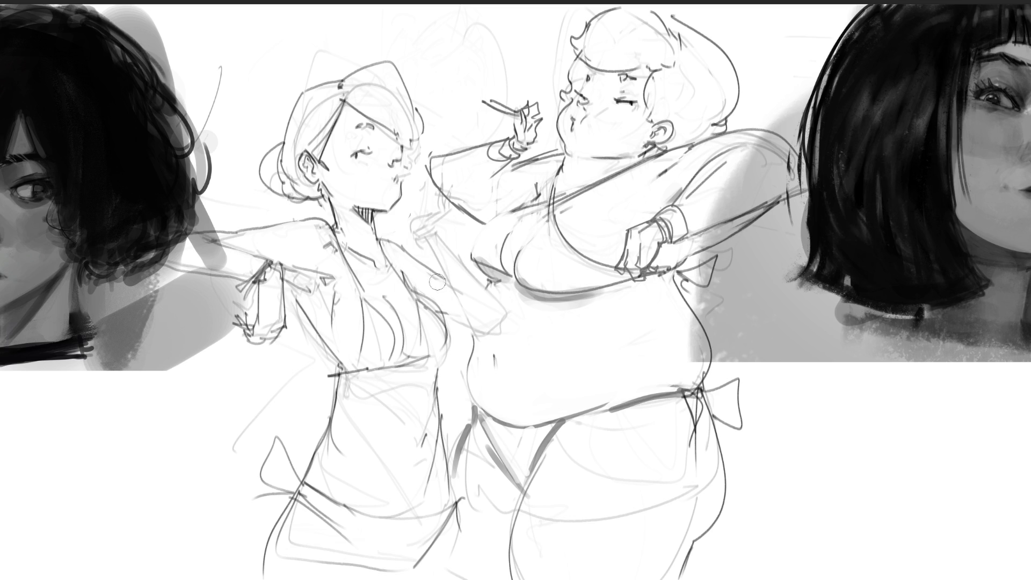
With a smaller brush, darken the left figure's neck, collar, chest, torso and navel lines
key(bracketleft)
key(bracketleft)
key(bracketleft)
drag(333, 225, 352, 273)
mouse_move(381, 241)
mouse_down()
mouse_move(443, 325)
mouse_move(421, 344)
mouse_up()
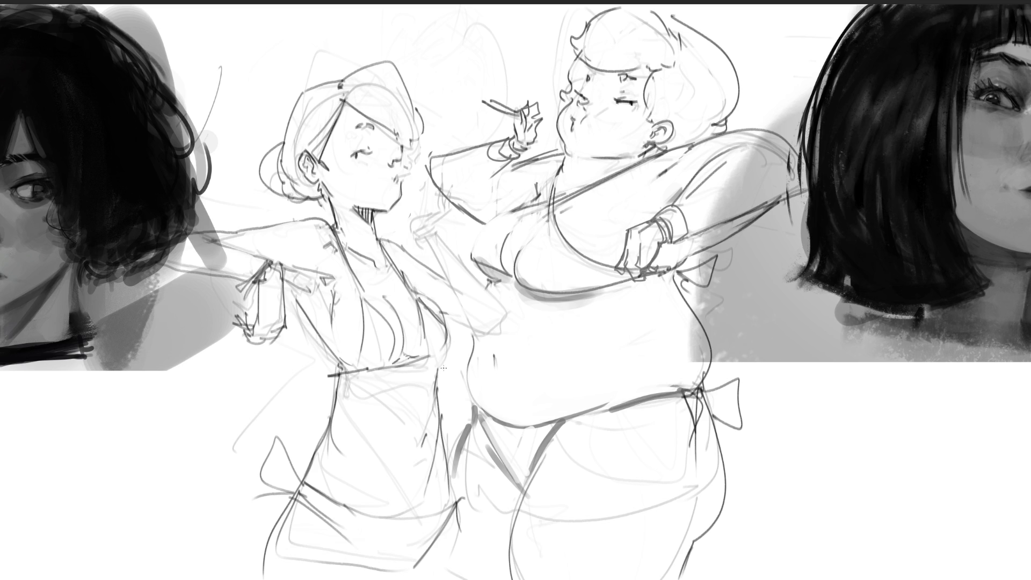
drag(438, 370, 436, 396)
drag(337, 395, 338, 412)
drag(369, 480, 372, 498)
key(ctrl+z)
drag(390, 363, 432, 354)
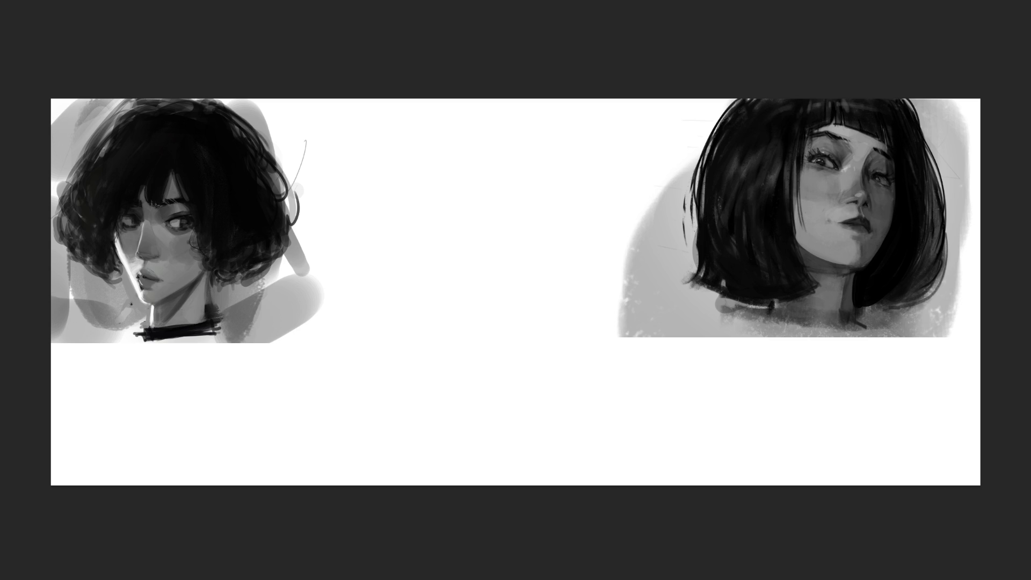
Sketch the head outline: top, right side, cheeks, jaw to the chin, and neck curves
mouse_move(366, 175)
mouse_down()
mouse_move(392, 276)
mouse_move(388, 234)
mouse_move(457, 363)
mouse_up()
mouse_move(383, 204)
mouse_down()
mouse_move(428, 115)
mouse_move(488, 100)
mouse_move(578, 179)
mouse_up()
drag(590, 130, 595, 148)
drag(597, 143, 577, 226)
drag(603, 147, 594, 180)
mouse_move(590, 236)
mouse_down()
mouse_move(561, 303)
mouse_move(487, 382)
mouse_up()
drag(389, 247, 415, 283)
drag(401, 276, 480, 383)
drag(586, 275, 487, 387)
drag(592, 267, 497, 369)
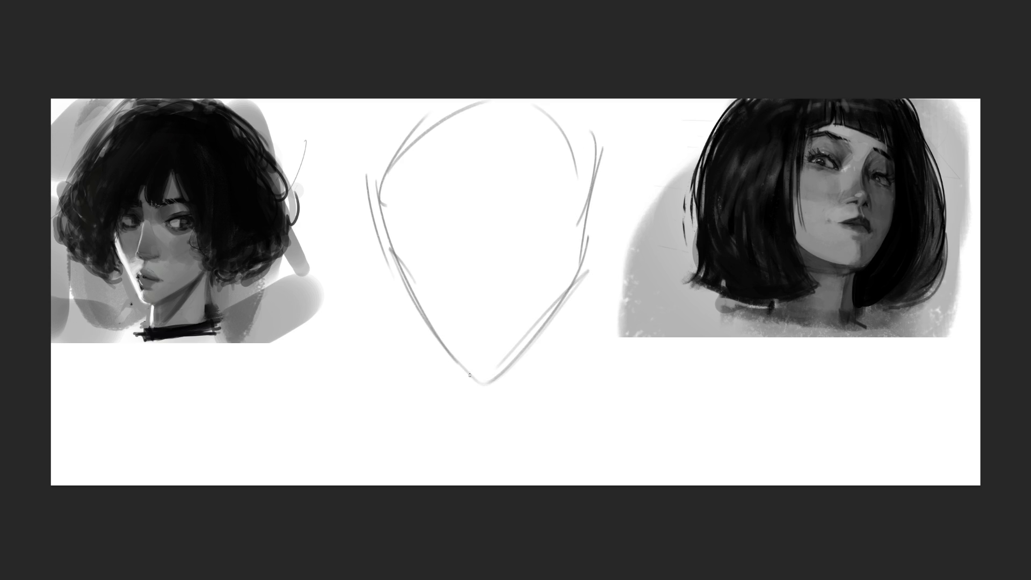
mouse_move(368, 199)
mouse_down()
mouse_move(459, 386)
mouse_move(400, 278)
mouse_move(523, 367)
mouse_move(528, 438)
mouse_up()
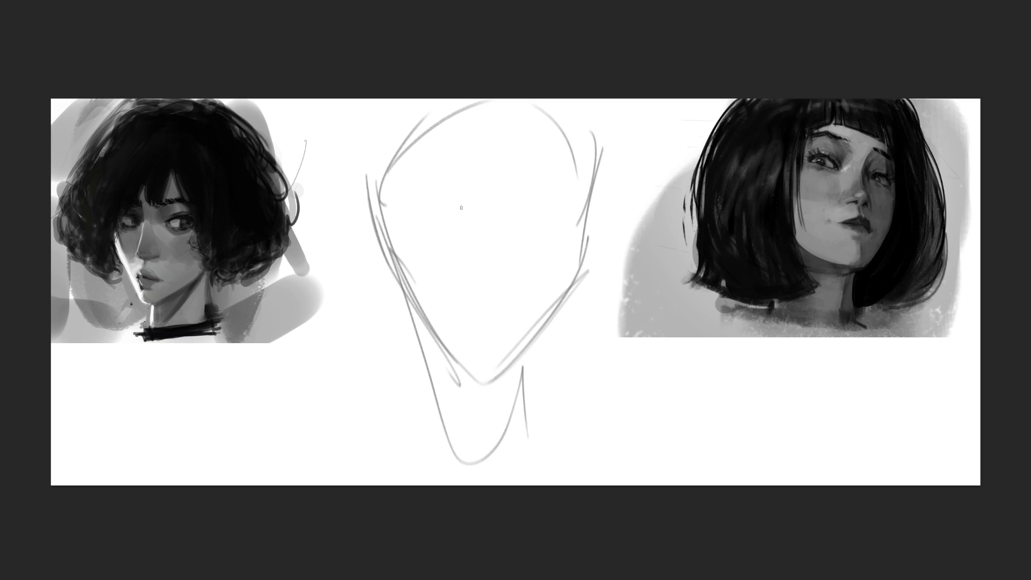
Draw the two round glasses lenses, eyes, eyebrows, nose and a smiling mouth
mouse_move(369, 170)
mouse_down()
mouse_move(490, 218)
mouse_move(483, 251)
mouse_move(516, 214)
mouse_move(603, 203)
mouse_up()
mouse_move(530, 244)
mouse_down()
mouse_move(596, 253)
mouse_move(609, 218)
mouse_up()
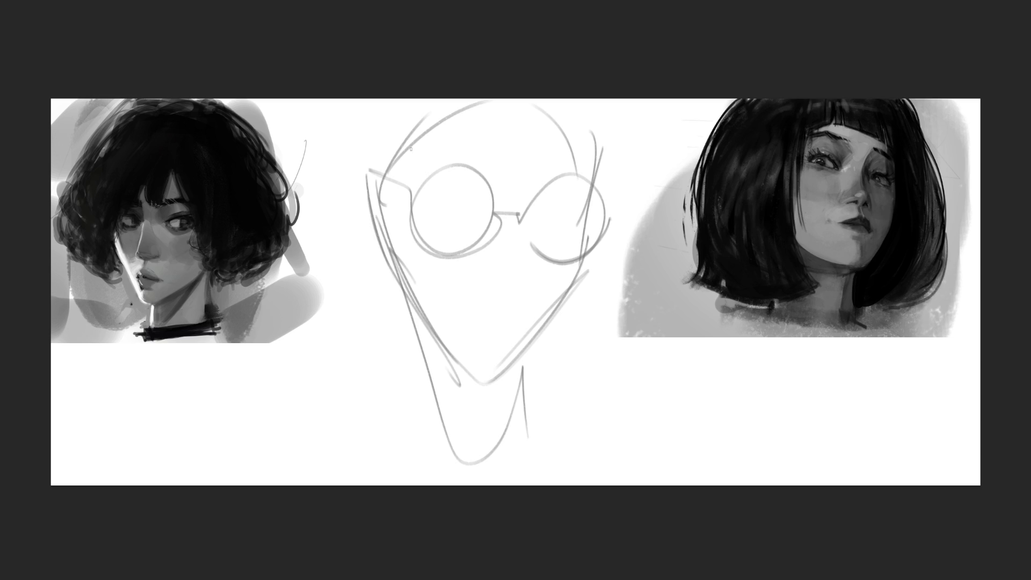
mouse_move(453, 199)
mouse_down()
mouse_move(434, 193)
mouse_move(562, 209)
mouse_move(542, 203)
mouse_up()
mouse_move(448, 127)
mouse_down()
mouse_move(516, 159)
mouse_move(496, 145)
mouse_up()
drag(569, 144, 563, 161)
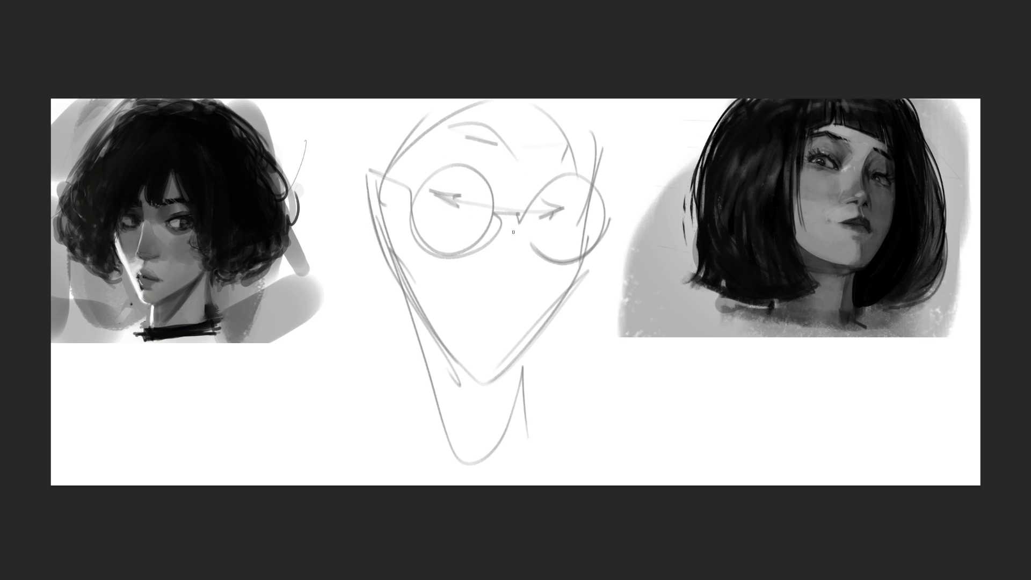
mouse_move(519, 212)
mouse_down()
mouse_move(525, 277)
mouse_move(490, 285)
mouse_move(493, 263)
mouse_up()
mouse_move(493, 288)
mouse_down()
mouse_move(519, 293)
mouse_move(529, 283)
mouse_up()
drag(449, 288, 455, 301)
drag(456, 300, 519, 311)
drag(483, 317, 525, 311)
drag(531, 307, 518, 315)
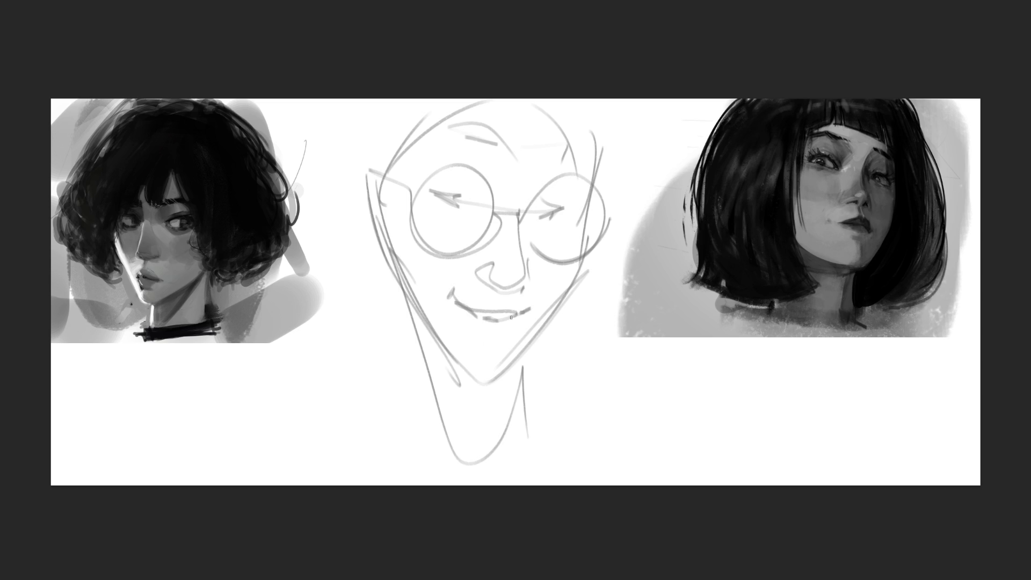
Draw the ear on the left of the head and refine the head's right side
drag(371, 204, 423, 337)
drag(375, 238, 402, 298)
drag(370, 214, 380, 247)
mouse_move(369, 175)
mouse_down()
mouse_move(323, 215)
mouse_move(357, 253)
mouse_up()
mouse_move(341, 194)
mouse_down()
mouse_move(345, 221)
mouse_move(372, 231)
mouse_move(377, 171)
mouse_up()
drag(598, 225, 591, 151)
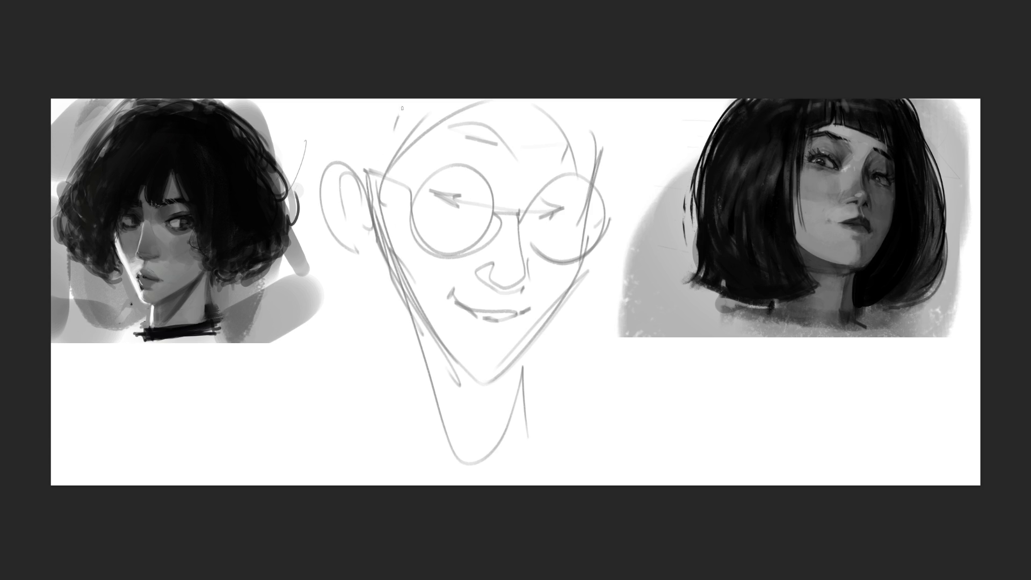
Sketch spiky hair across the forehead and sides, then the hair length, neck and shoulders
drag(402, 105, 375, 177)
drag(493, 156, 549, 144)
drag(595, 109, 570, 157)
drag(582, 156, 585, 167)
drag(629, 109, 609, 188)
drag(636, 129, 604, 210)
drag(371, 227, 391, 456)
mouse_move(324, 294)
mouse_down()
mouse_move(309, 424)
mouse_move(358, 432)
mouse_up()
drag(388, 420, 442, 455)
drag(524, 356, 552, 413)
mouse_move(620, 257)
mouse_down()
mouse_move(661, 334)
mouse_move(596, 442)
mouse_up()
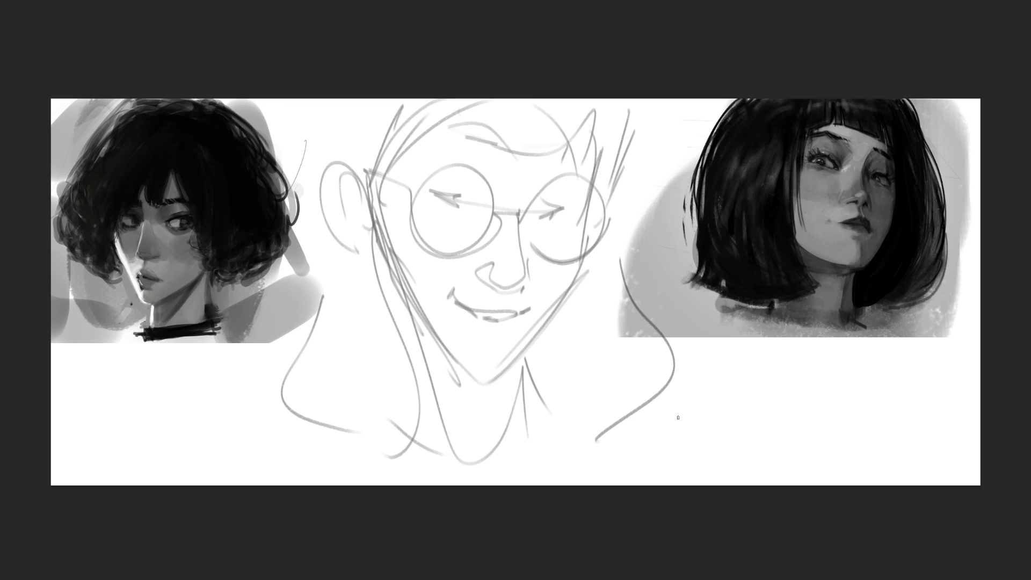
Scale the glasses head sketch down, reposition it, and flip it horizontally
key(ctrl+t)
drag(668, 108, 603, 173)
mouse_move(527, 214)
mouse_down()
mouse_move(561, 174)
mouse_move(548, 176)
mouse_up()
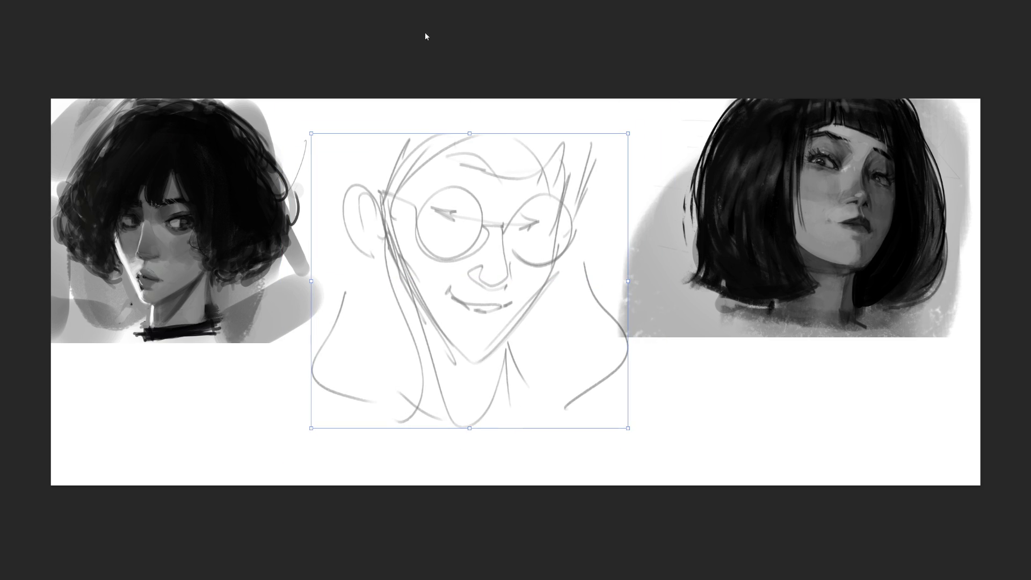
key(Return)
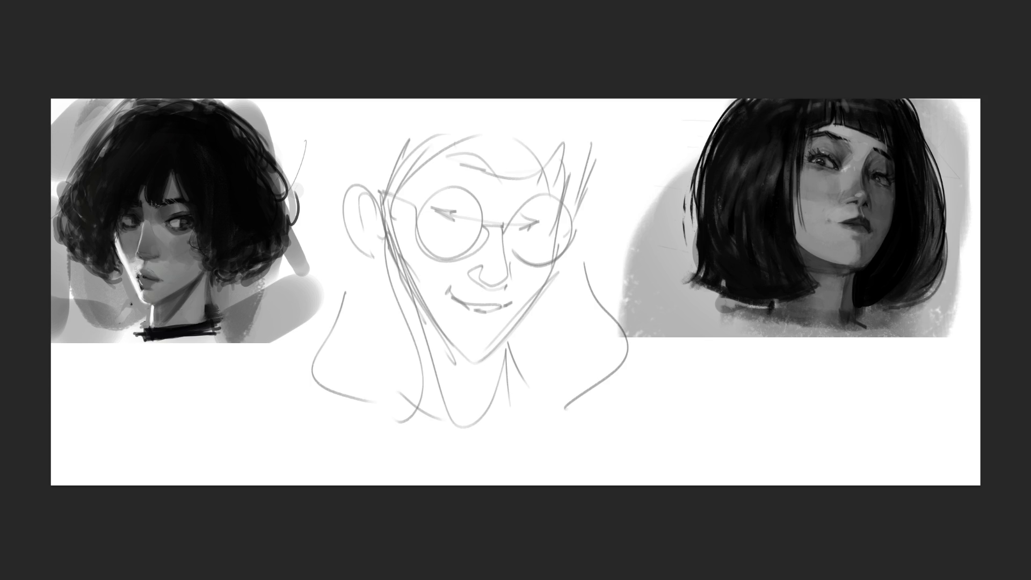
key(h)
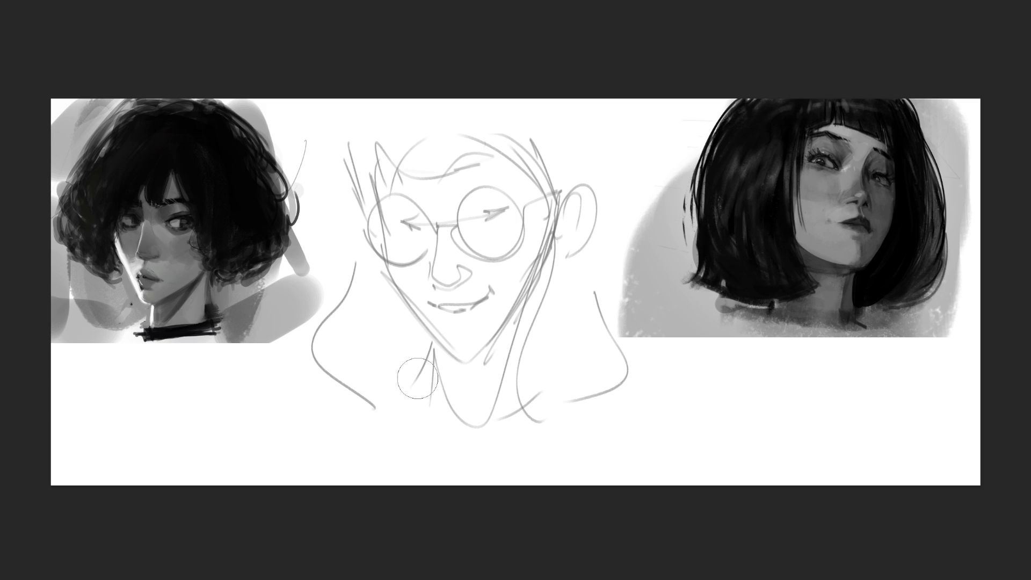
Lighten the neck and jaw strokes and blend soft grey tone along the chin and right jaw
mouse_move(442, 367)
mouse_down()
mouse_move(461, 386)
mouse_move(520, 283)
mouse_move(500, 312)
mouse_up()
mouse_move(477, 348)
mouse_down()
mouse_move(490, 342)
mouse_move(541, 236)
mouse_move(472, 346)
mouse_move(505, 311)
mouse_up()
drag(511, 368, 451, 341)
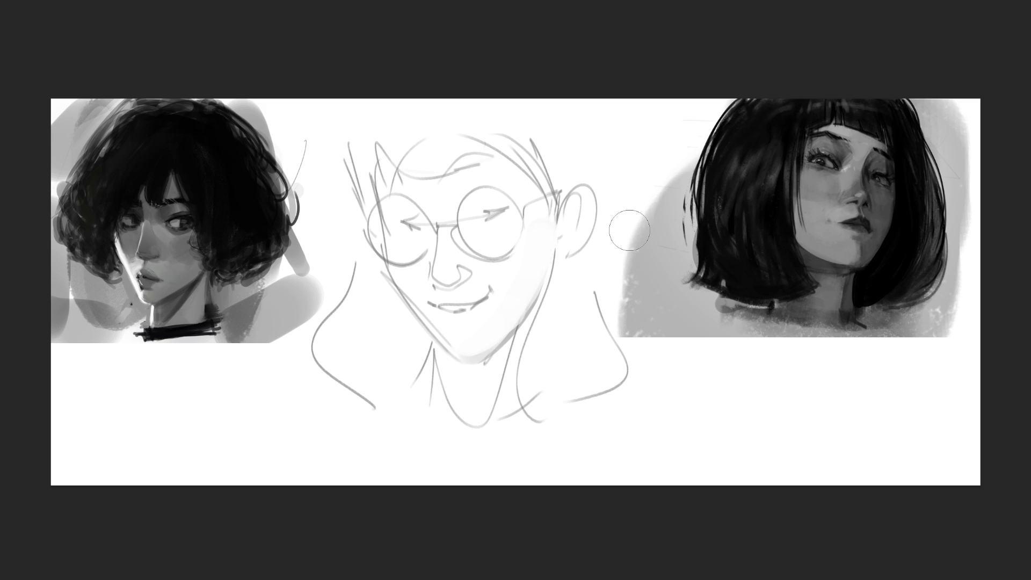